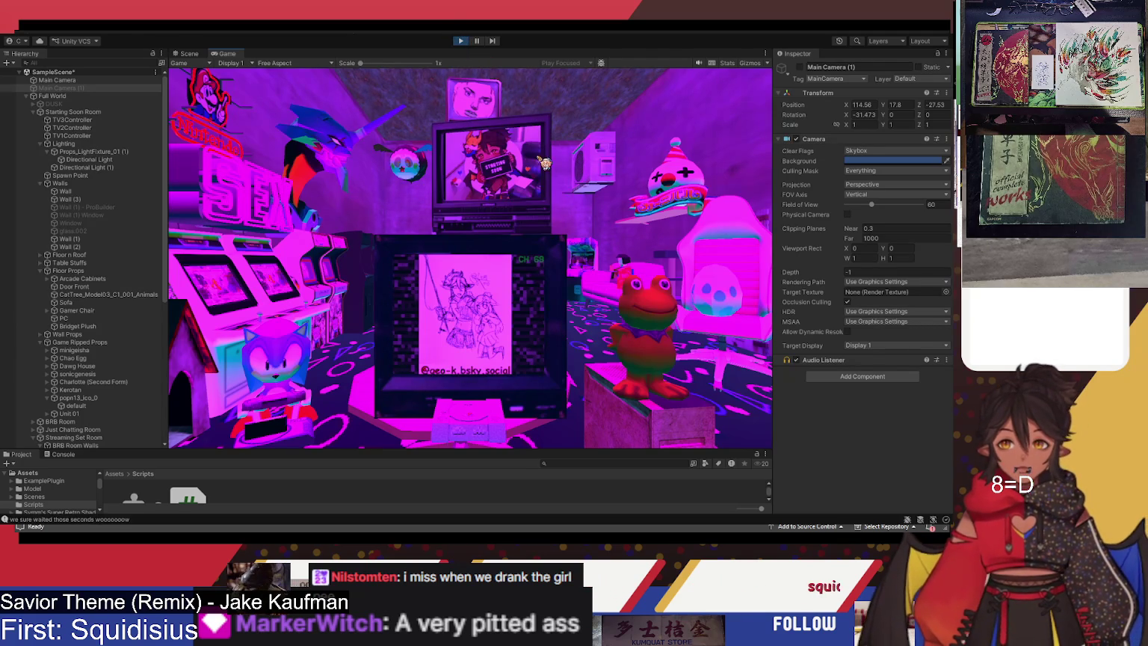
Try saving the scene, then exit play mode so the TV screens return to green placeholders
key(ctrl+s)
click(465, 43)
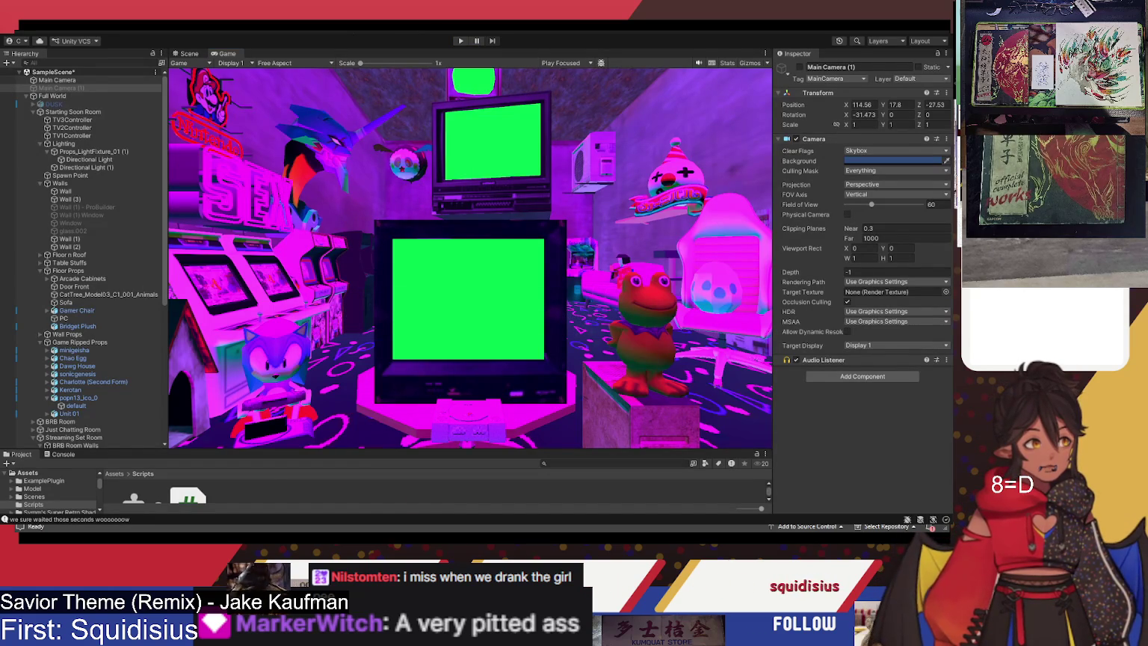
key(alt+Tab)
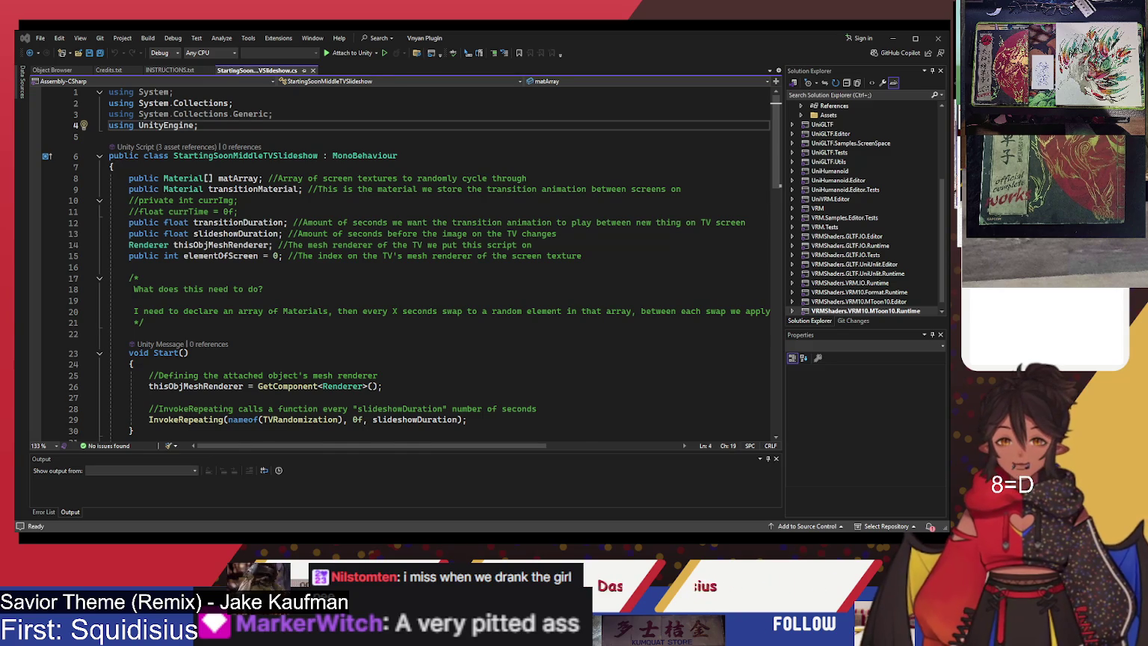
Read through StartingSoonMiddleTVSlideshow.cs, highlighting the mesh renderer lookup line and the matArray field
ctrl+scroll(404, 262, up, 1)
ctrl+scroll(403, 262, down, 1)
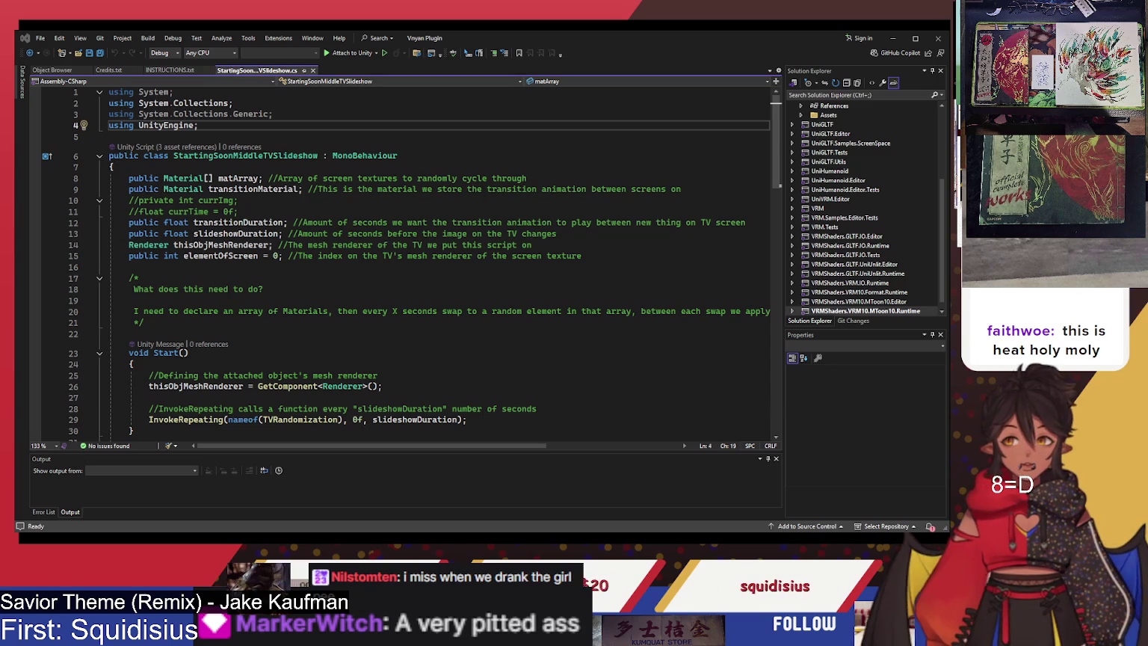
scroll(404, 262, down, 3)
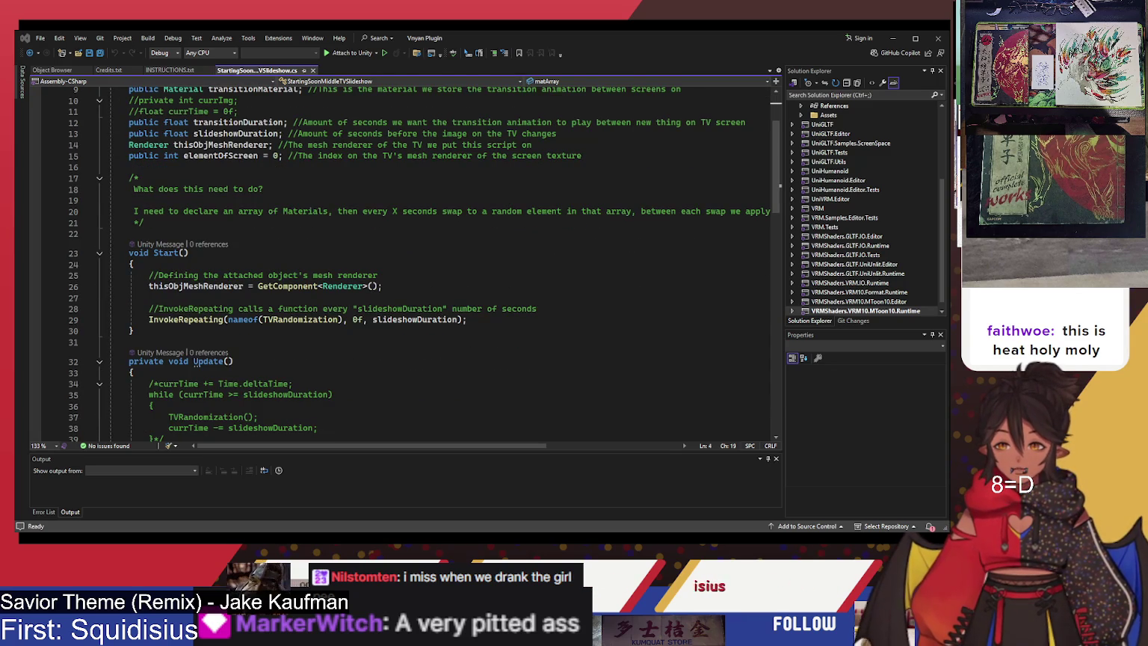
click(469, 288)
scroll(478, 277, down, 4)
scroll(488, 261, down, 4)
scroll(510, 265, down, 3)
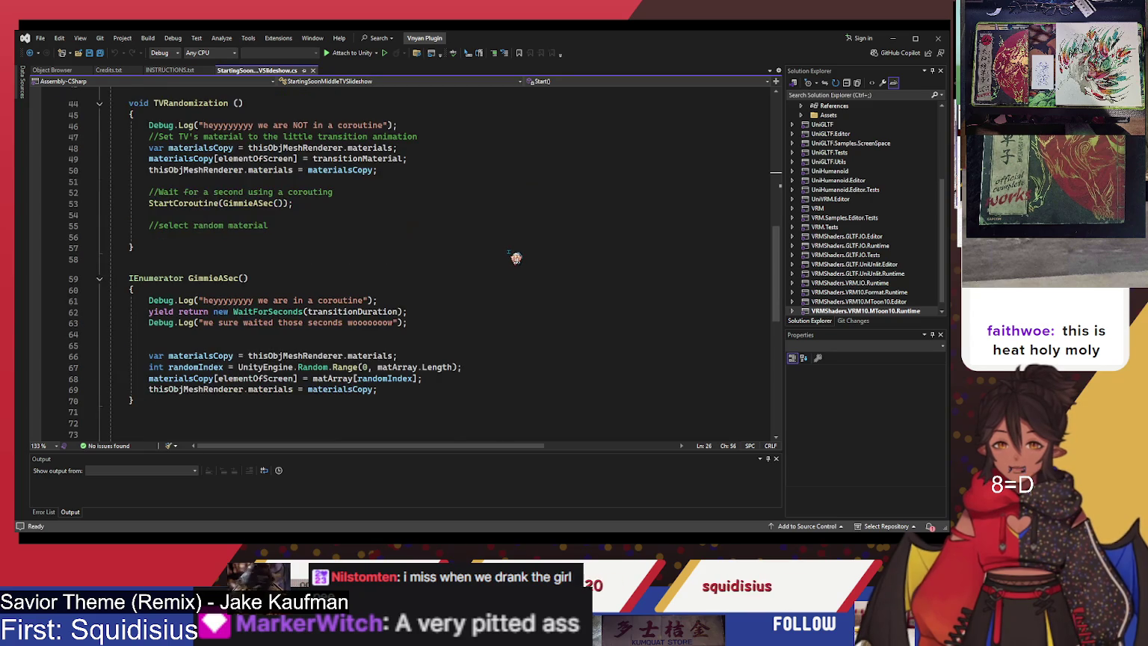
scroll(518, 258, down, 2)
scroll(524, 256, down, 4)
scroll(526, 266, up, 13)
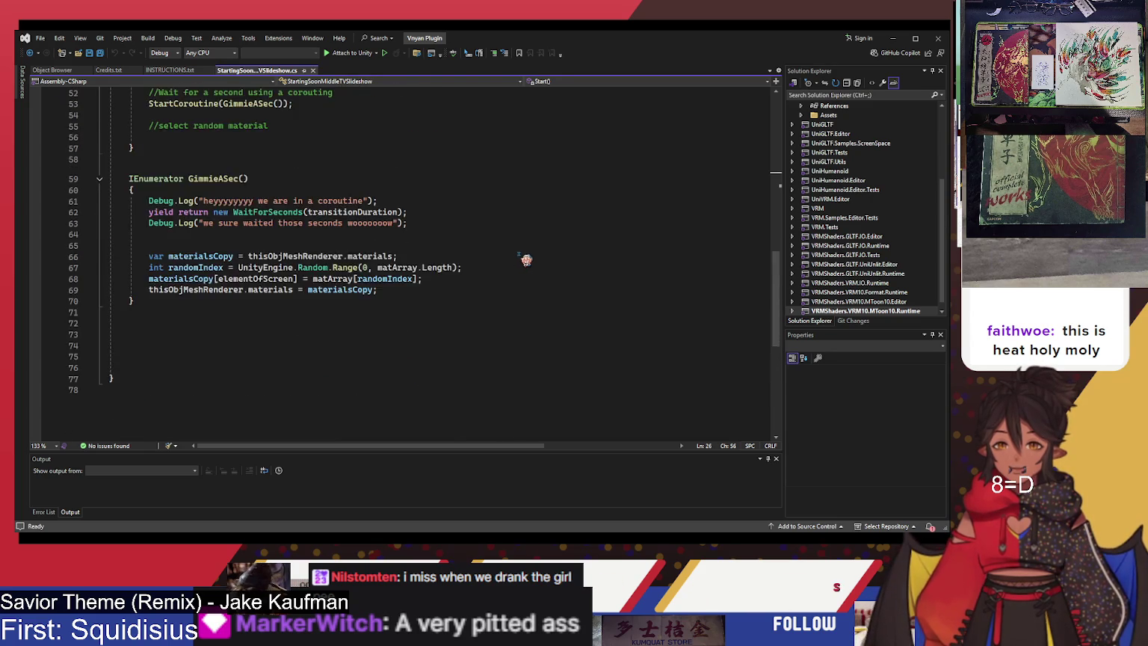
scroll(526, 275, up, 7)
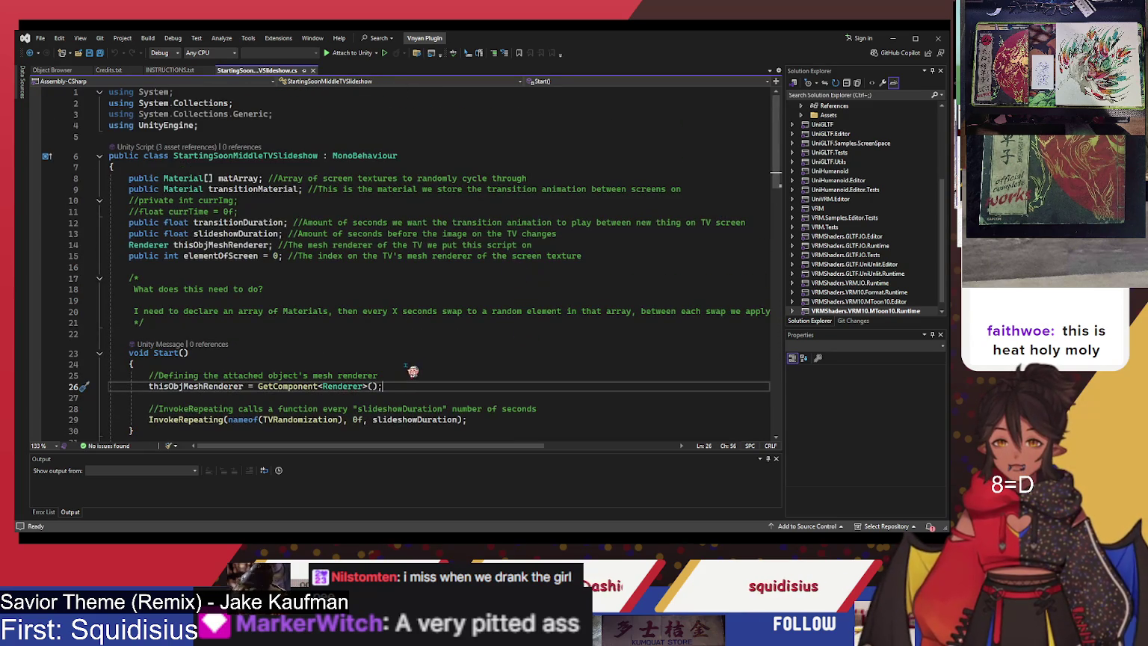
click(238, 178)
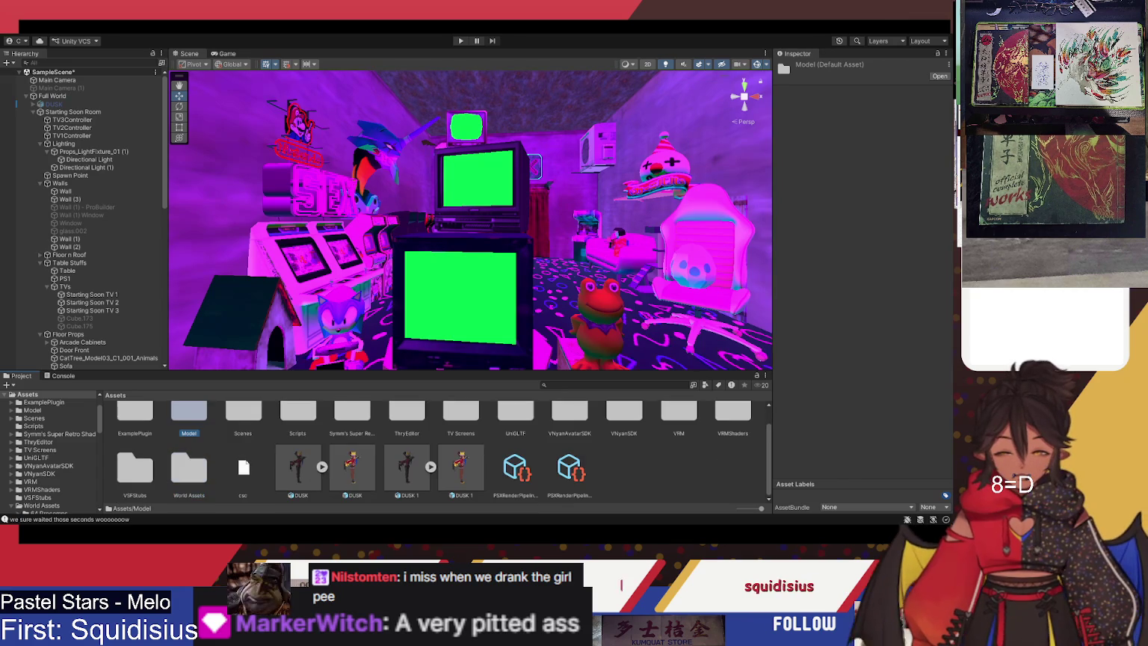
Browse the World Assets folder, return to Assets, and select Starting Soon TV 3 to view its materials
scroll(441, 449, up, 1)
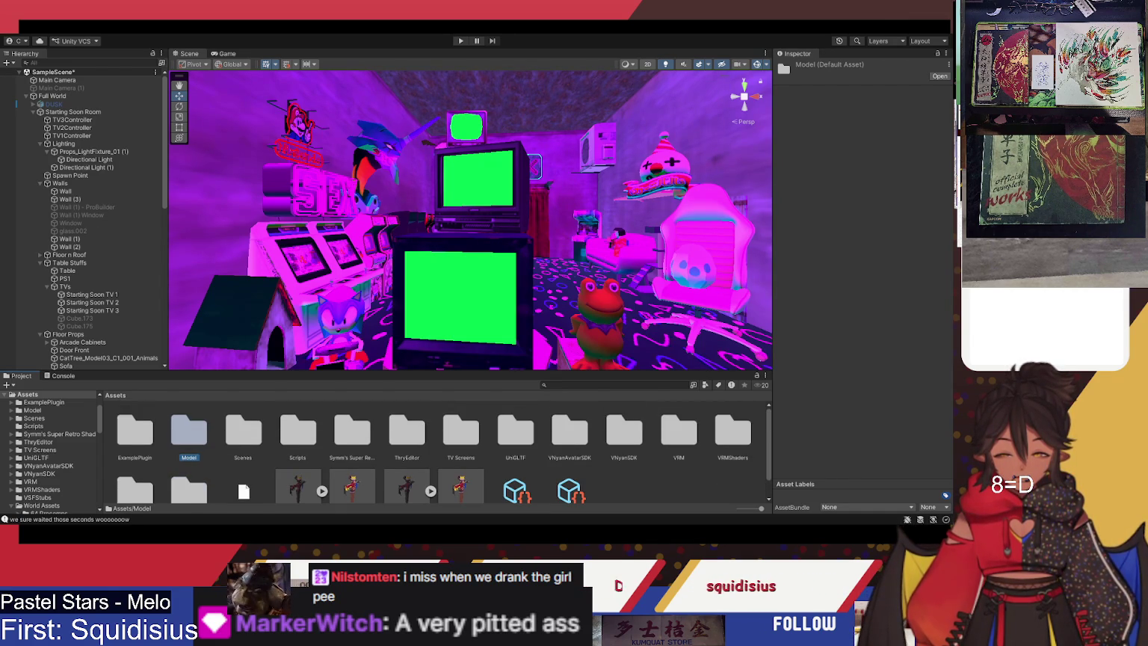
scroll(441, 448, down, 1)
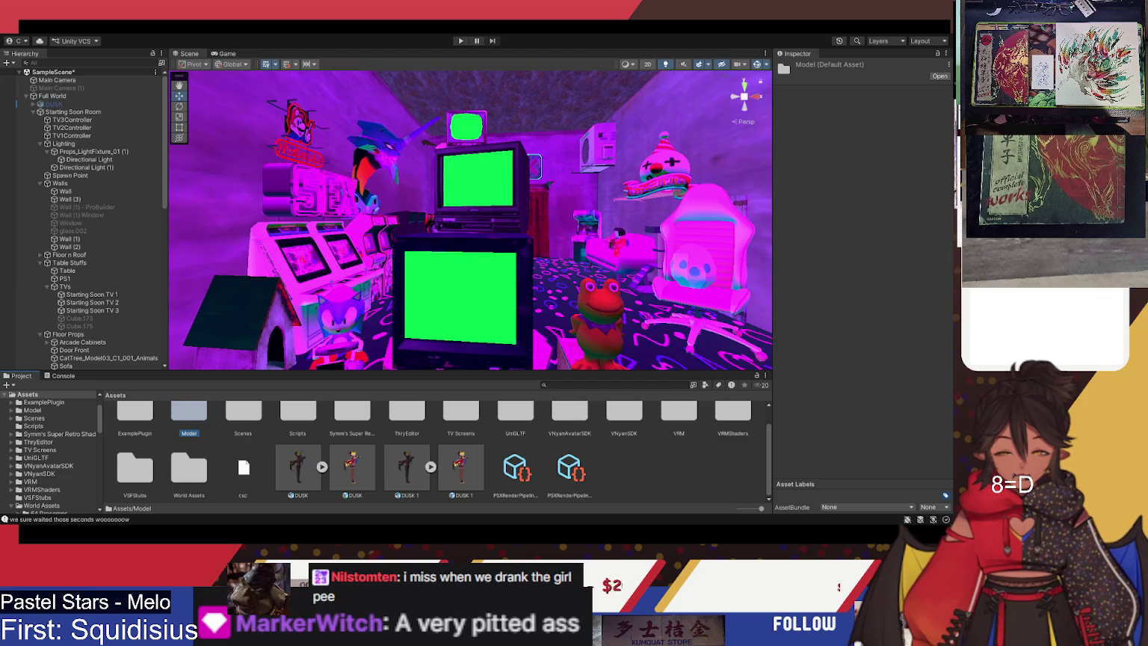
click(190, 479)
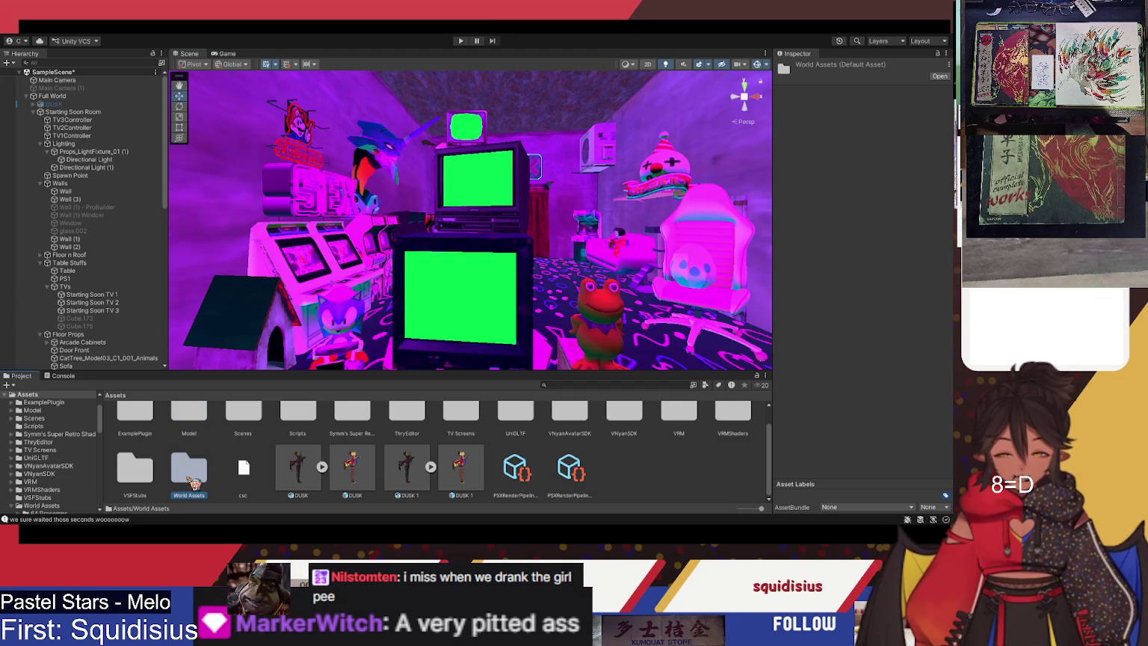
double_click(191, 478)
scroll(197, 463, down, 2)
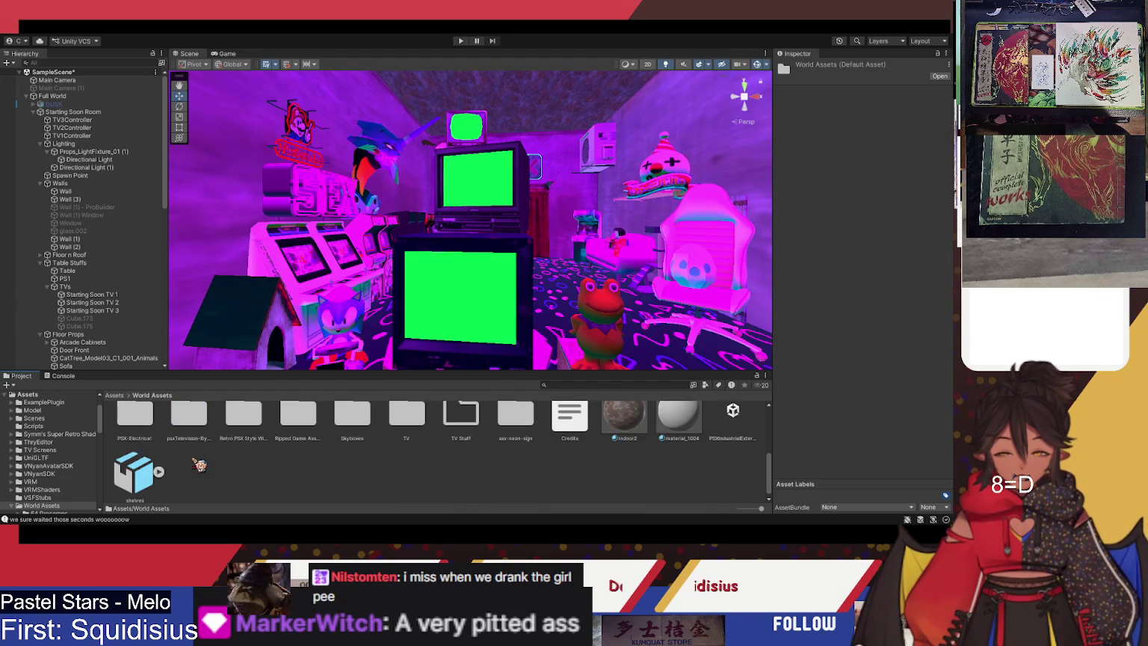
scroll(199, 465, up, 1)
scroll(109, 454, up, 2)
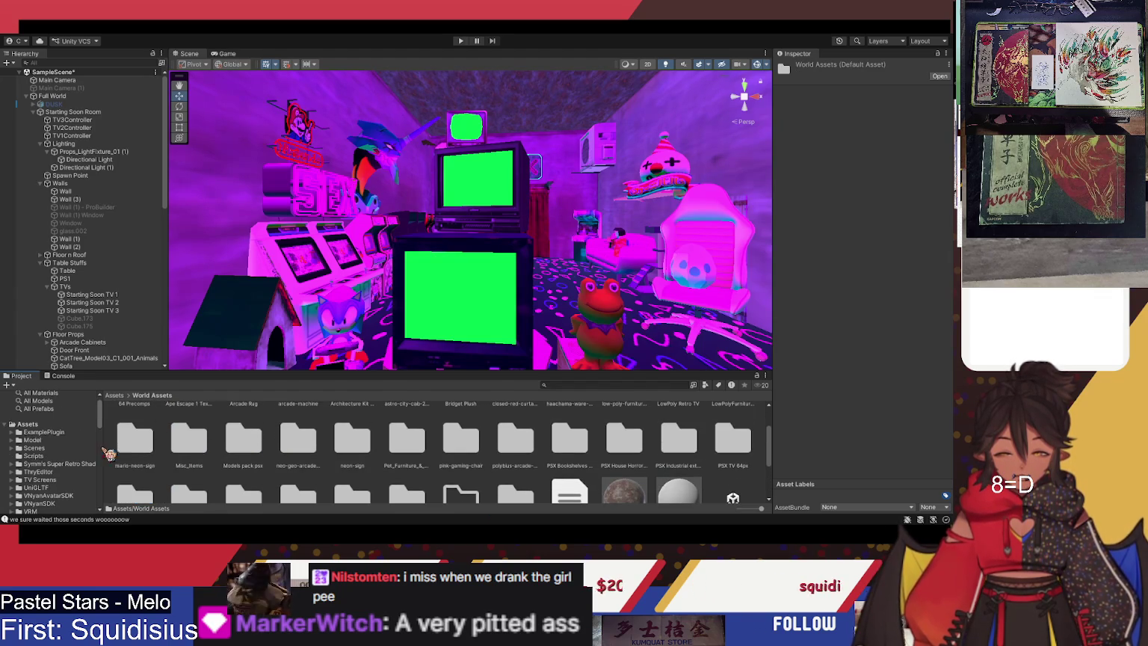
click(118, 396)
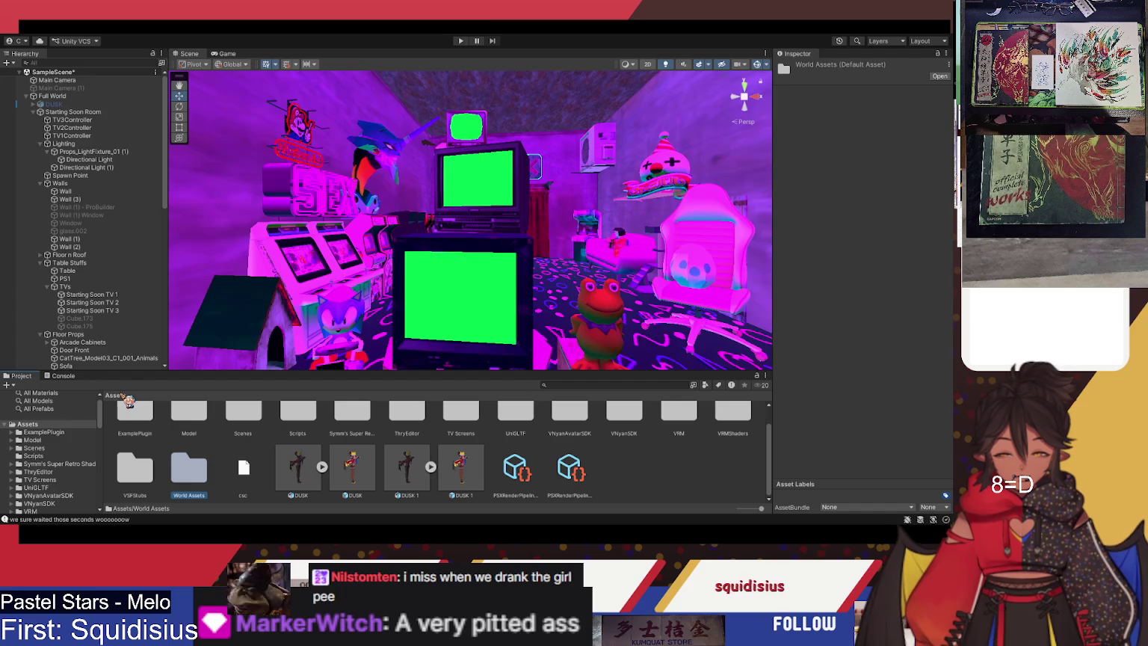
click(101, 311)
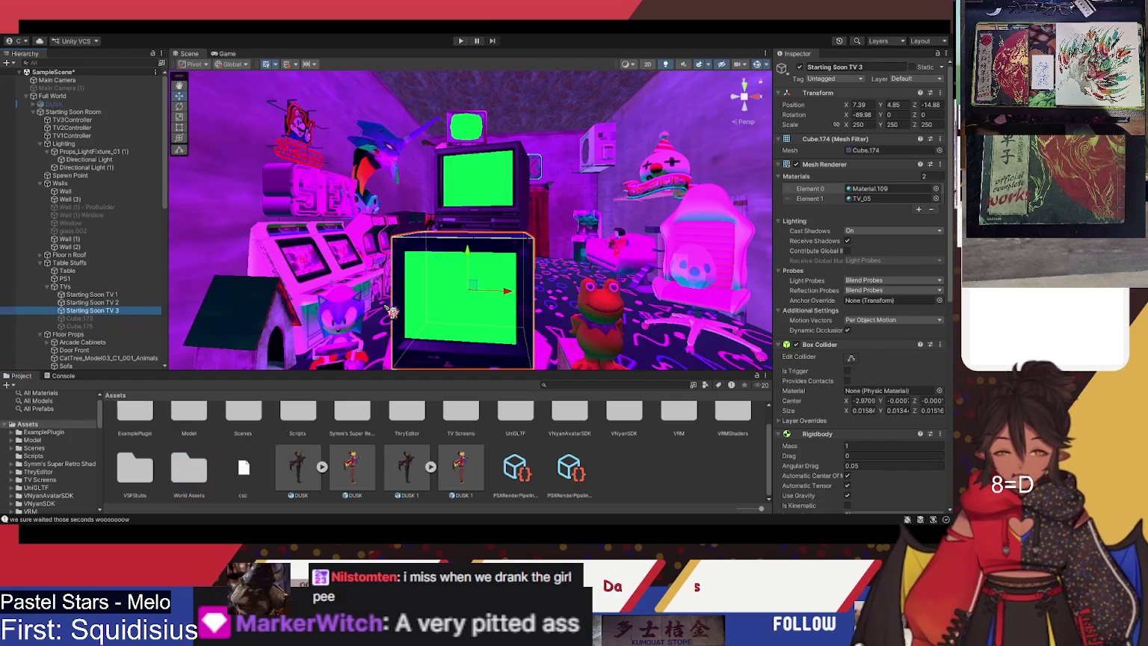
Check TV2Controller's StartingSoonMat1, then navigate to TV Screens/Starting Soon/Fanart Textures & Materials
click(72, 128)
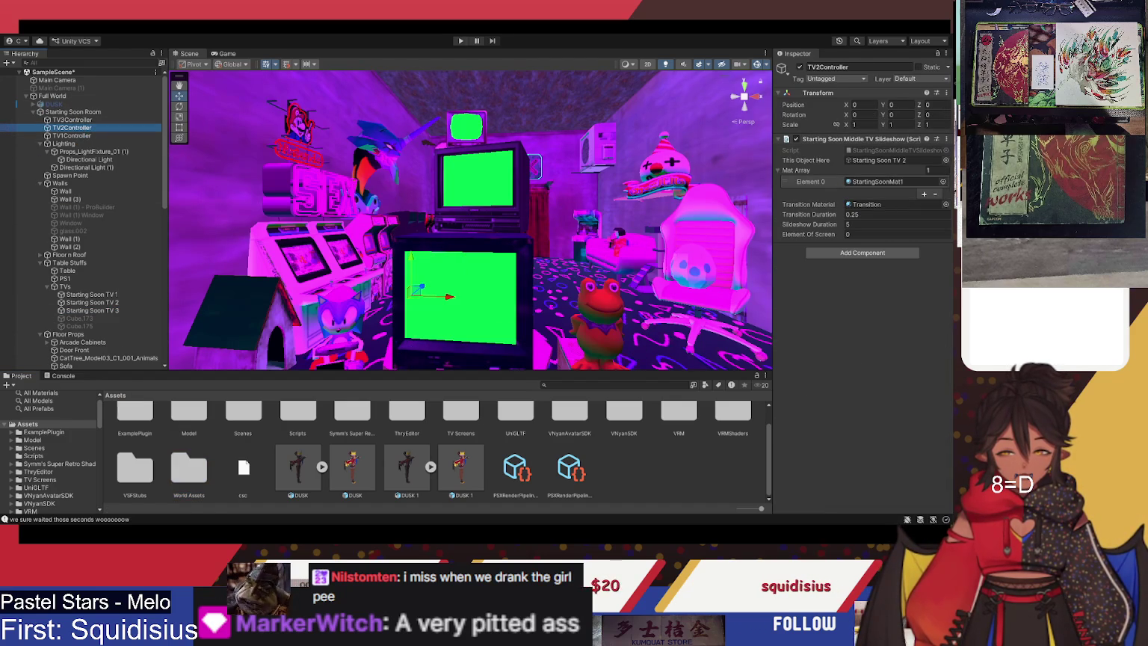
click(897, 183)
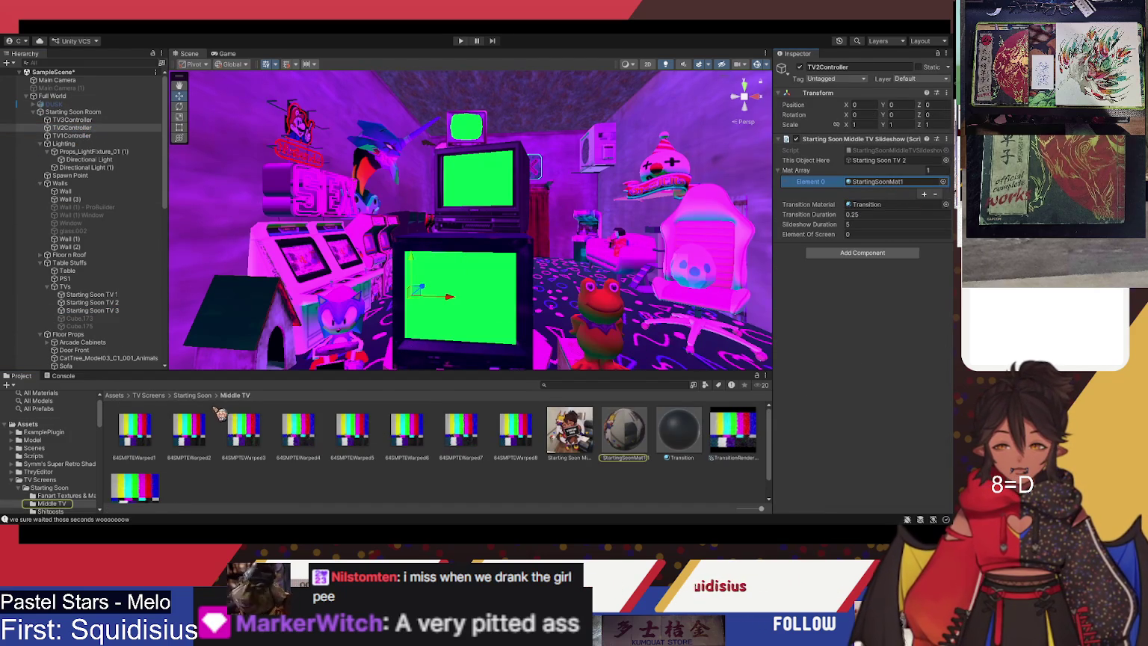
click(195, 397)
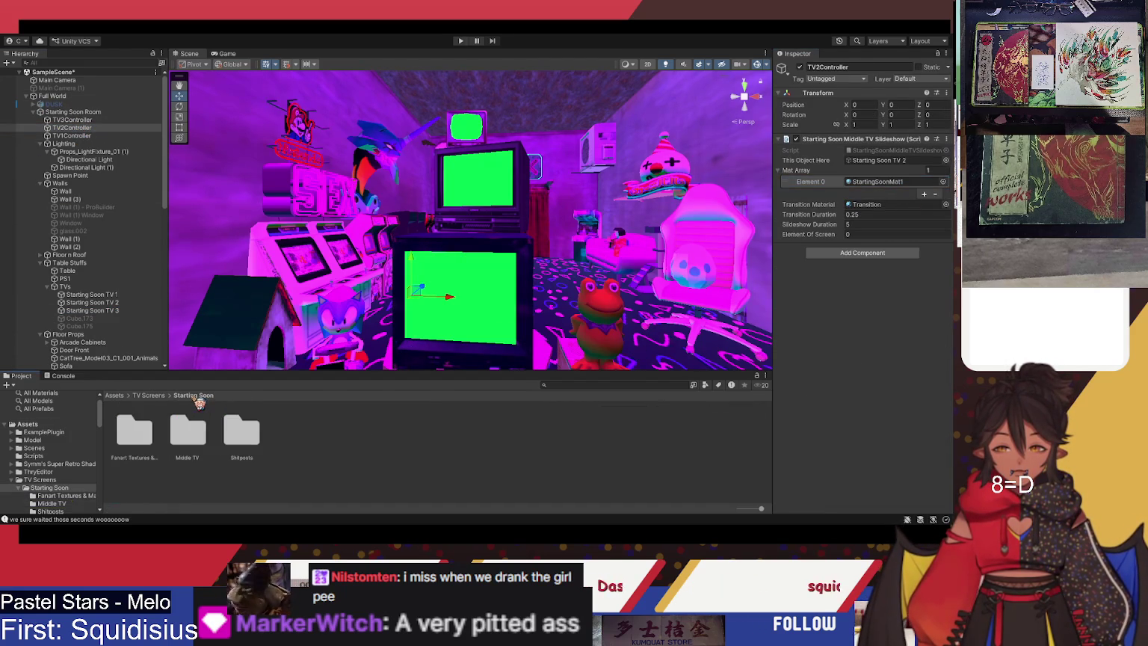
click(153, 396)
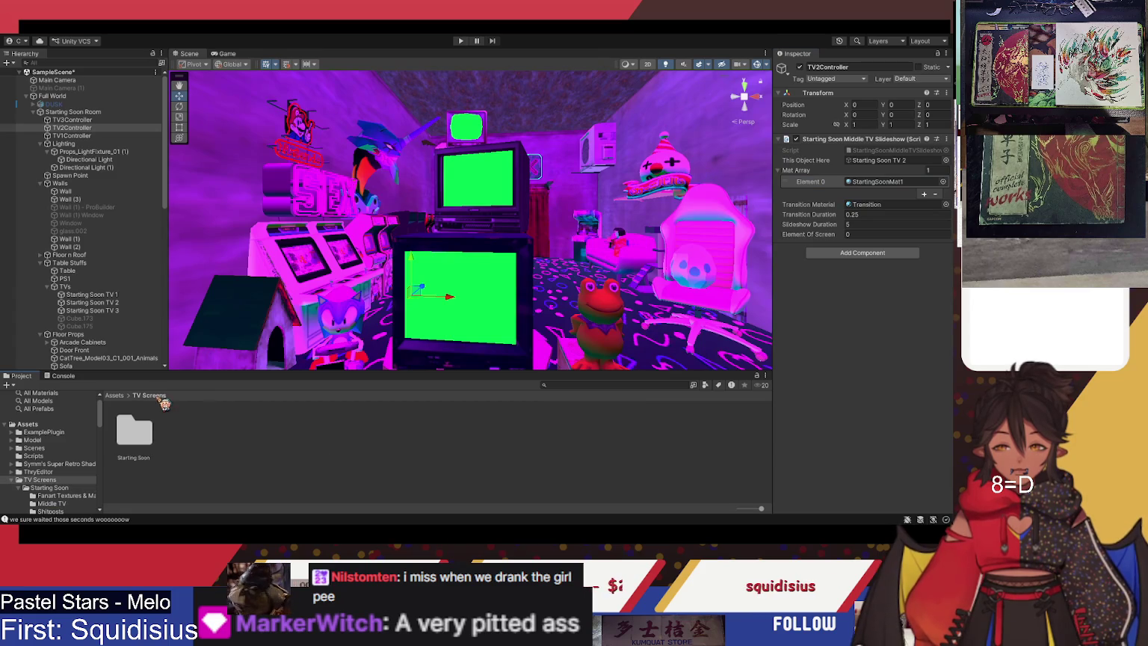
double_click(136, 435)
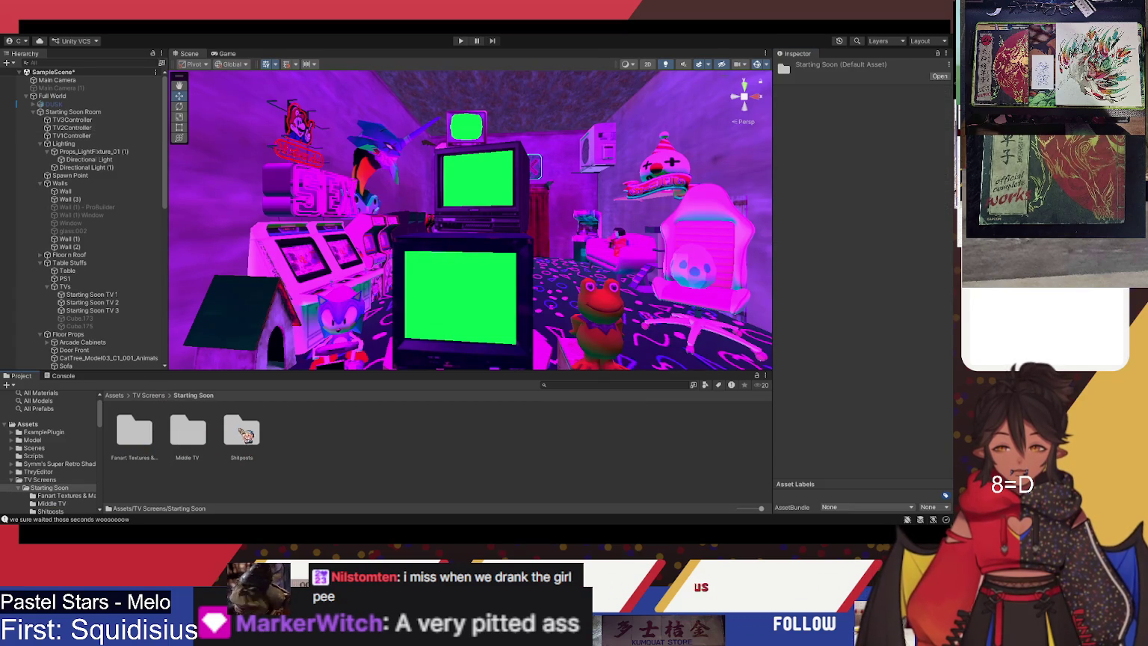
double_click(134, 433)
scroll(503, 488, down, 5)
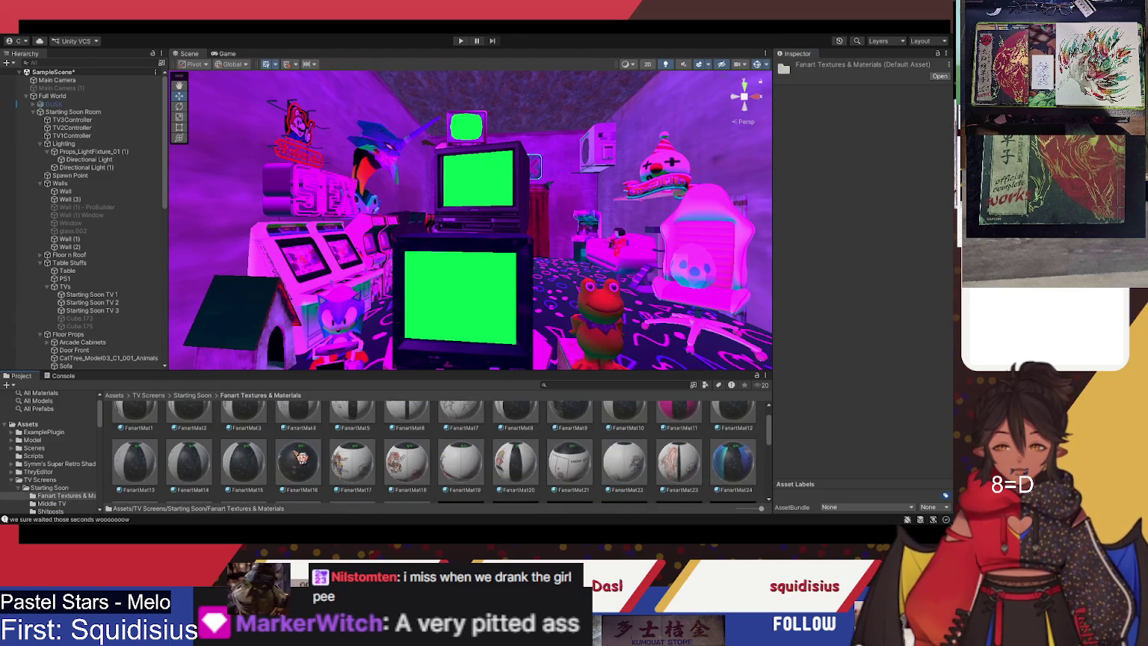
Enlarge the asset browser and inspect the Geo-K1, Nilstomten4 and Ink-Witch4 credit images
click(476, 417)
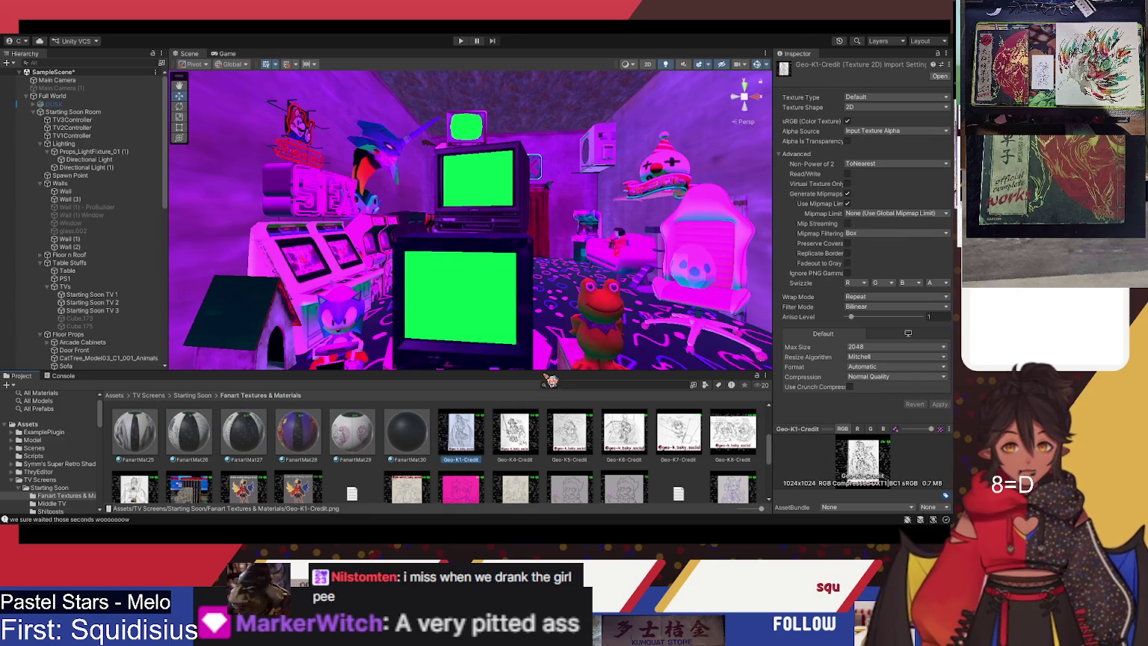
drag(550, 379, 550, 200)
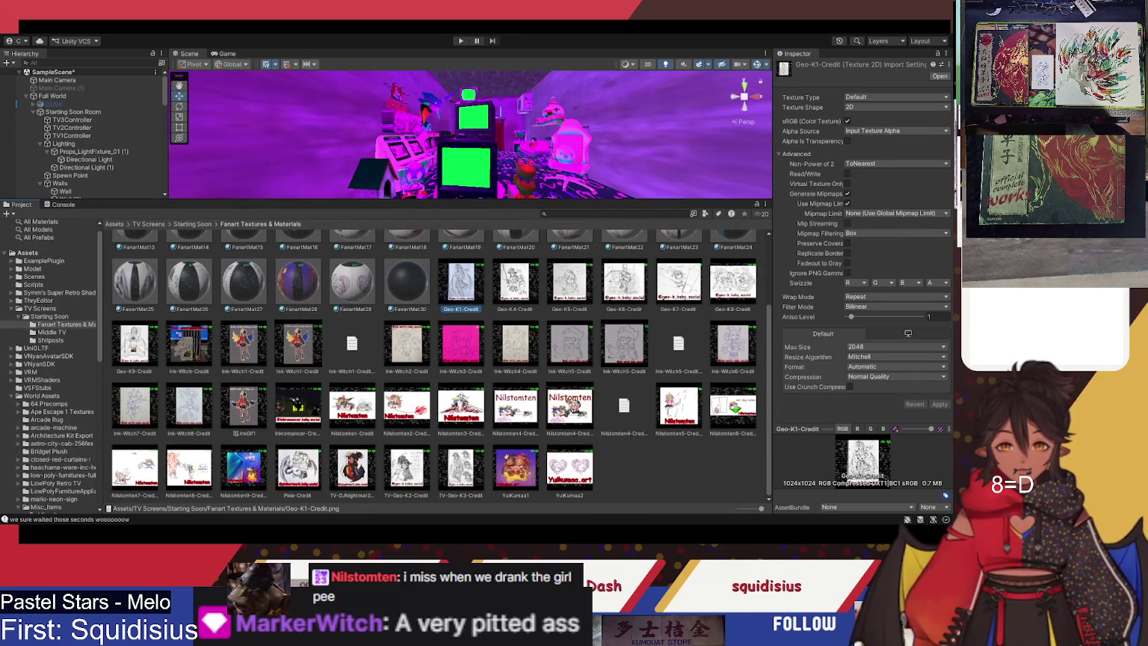
click(570, 407)
click(516, 408)
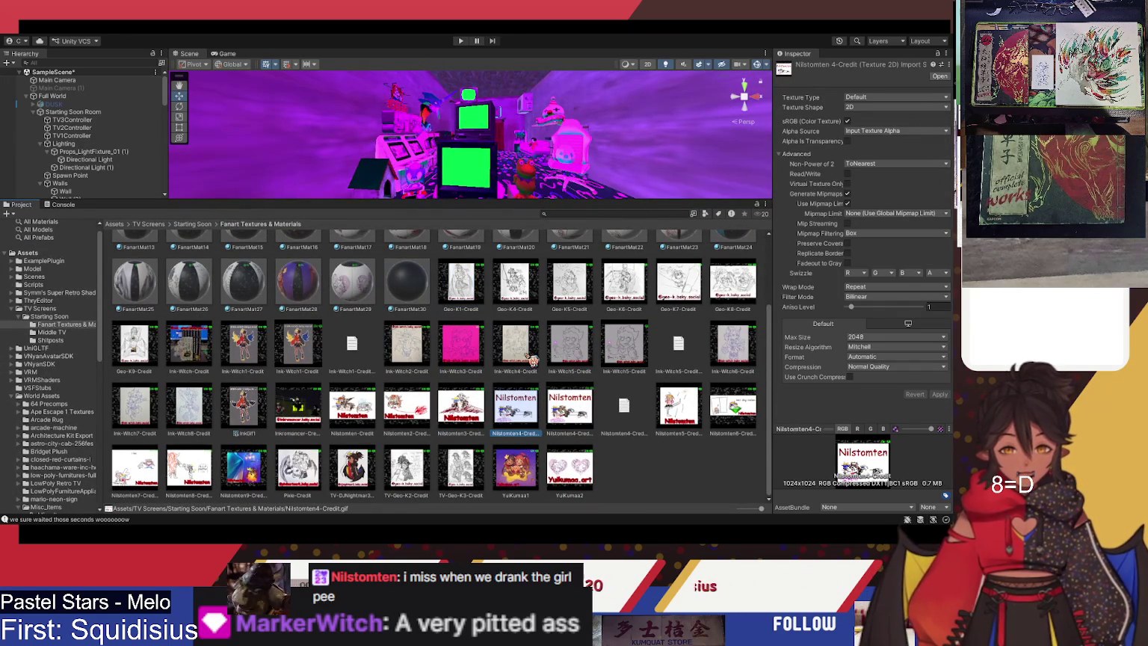
click(523, 348)
click(604, 351)
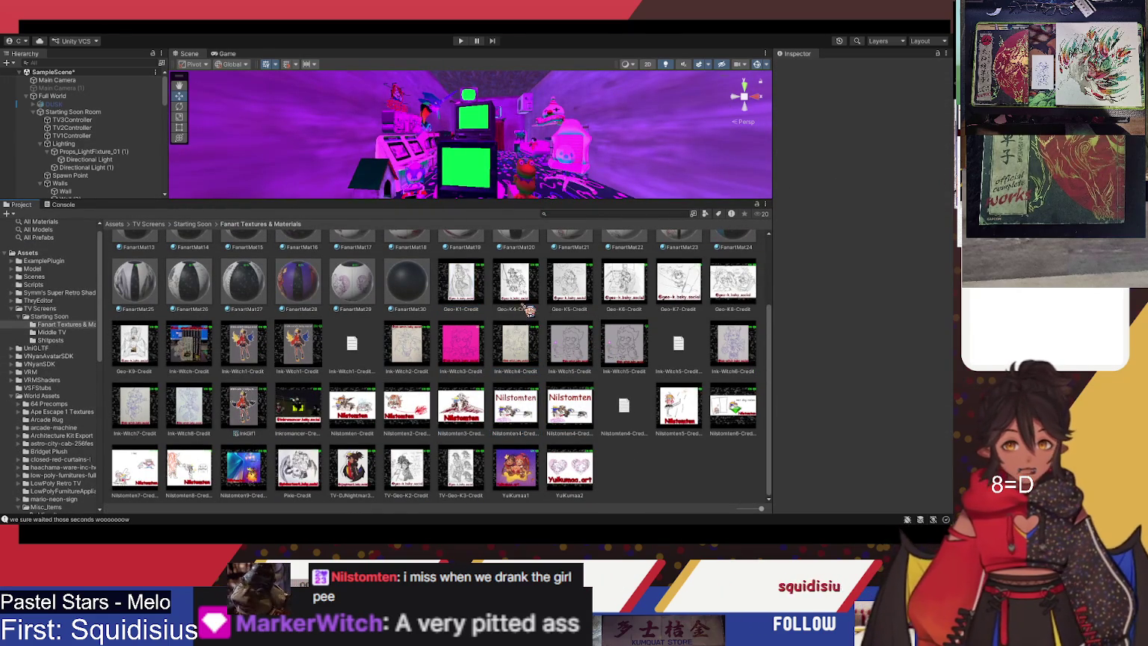
scroll(349, 475, up, 3)
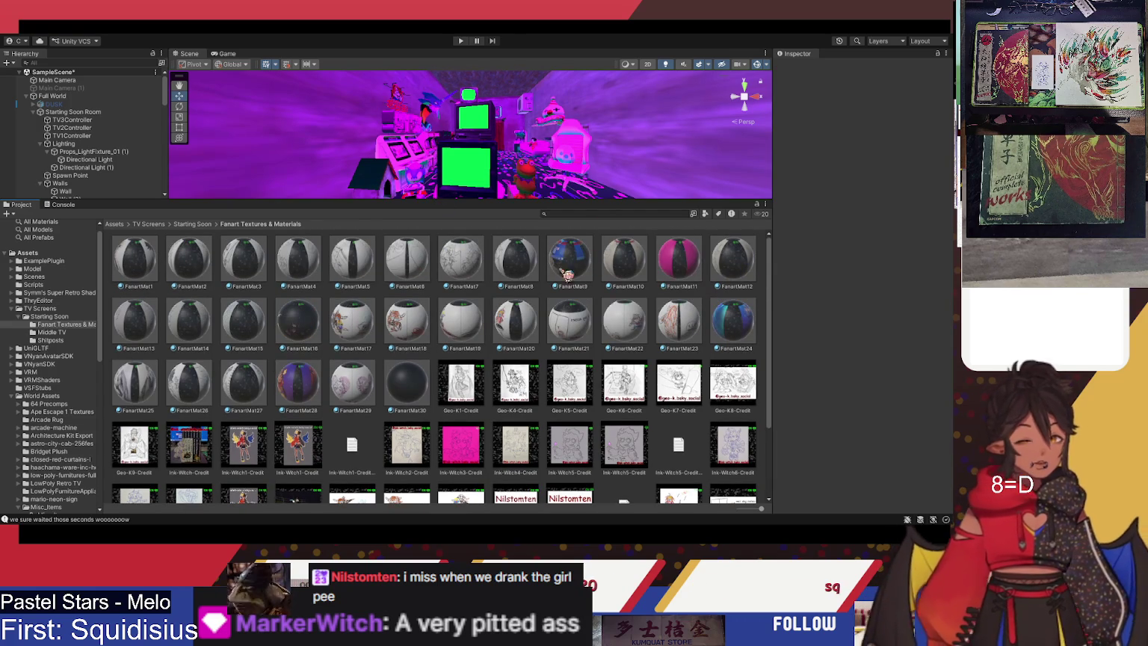
Inspect the FanartMat7 material with a rotated preview, then restore the Scene view size
click(461, 259)
mouse_move(903, 458)
mouse_down()
mouse_move(856, 467)
mouse_move(942, 476)
mouse_up()
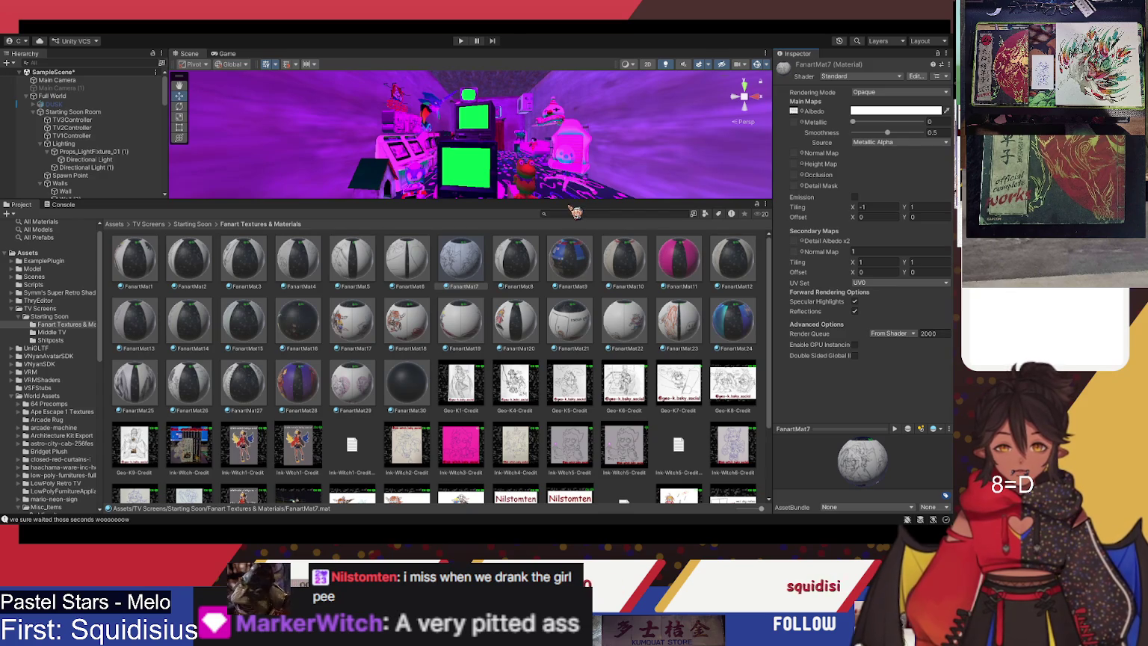
drag(575, 212, 585, 396)
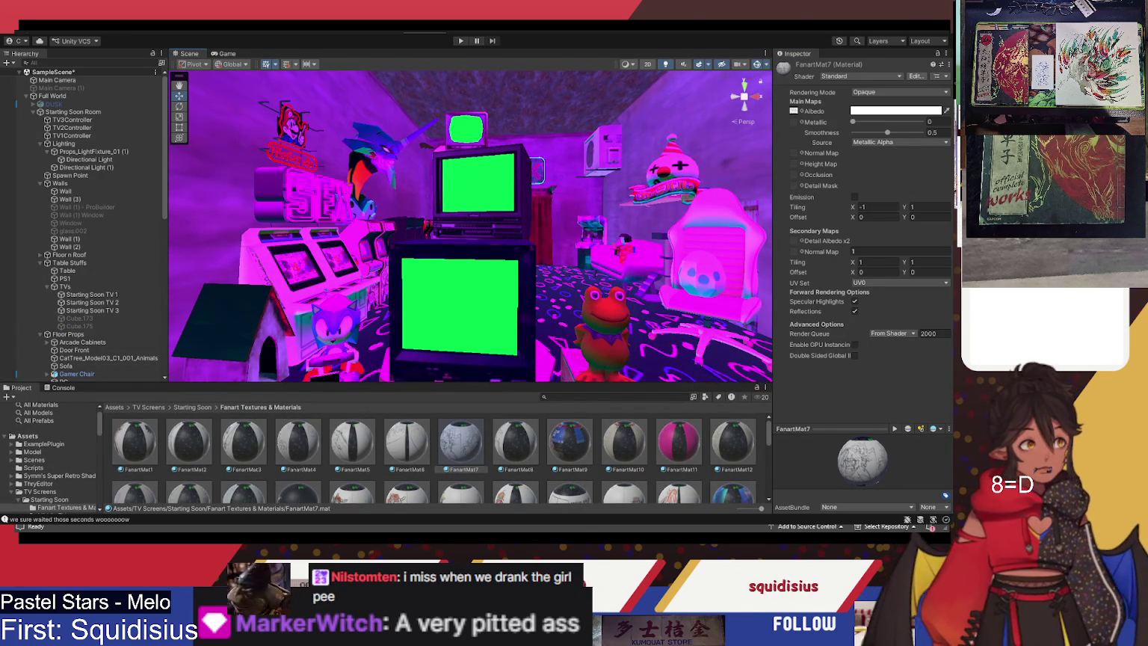
key(alt+Tab)
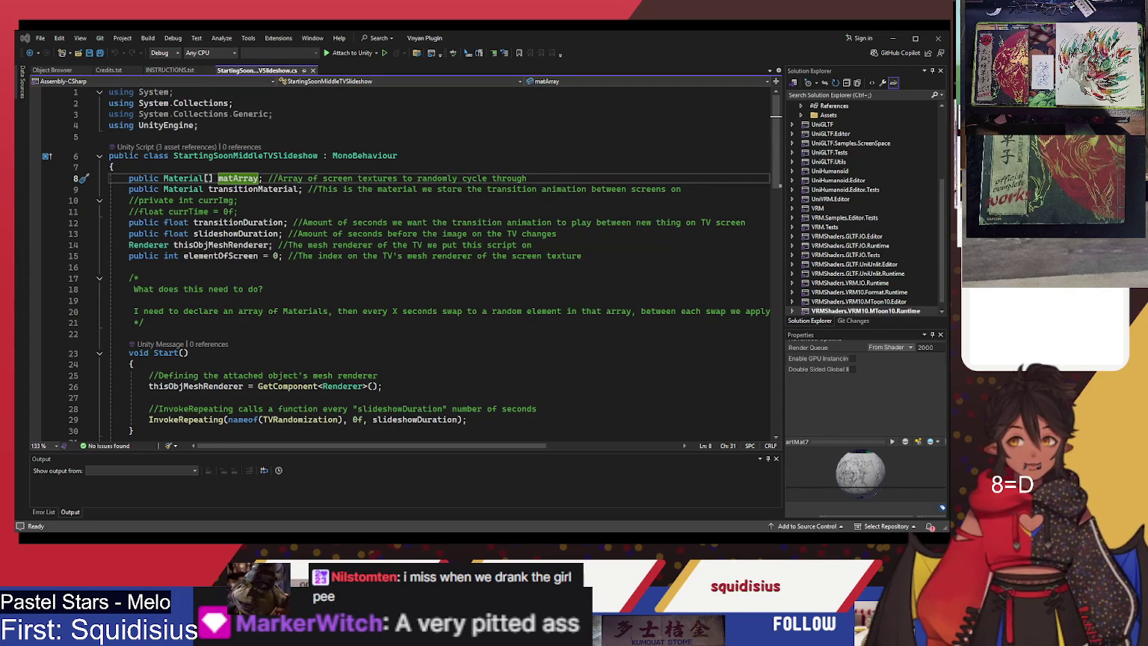
Read down through the TVRandomization method and the GimmieASec coroutine in the slideshow script
scroll(404, 299, down, 1)
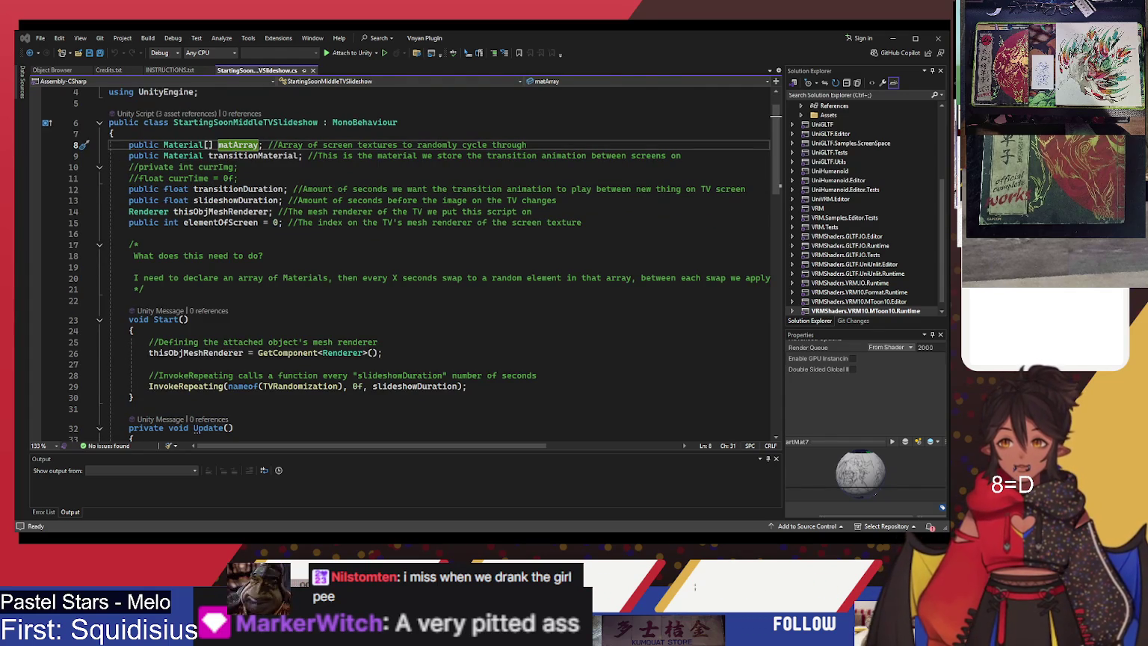
scroll(404, 262, down, 2)
scroll(404, 262, down, 2)
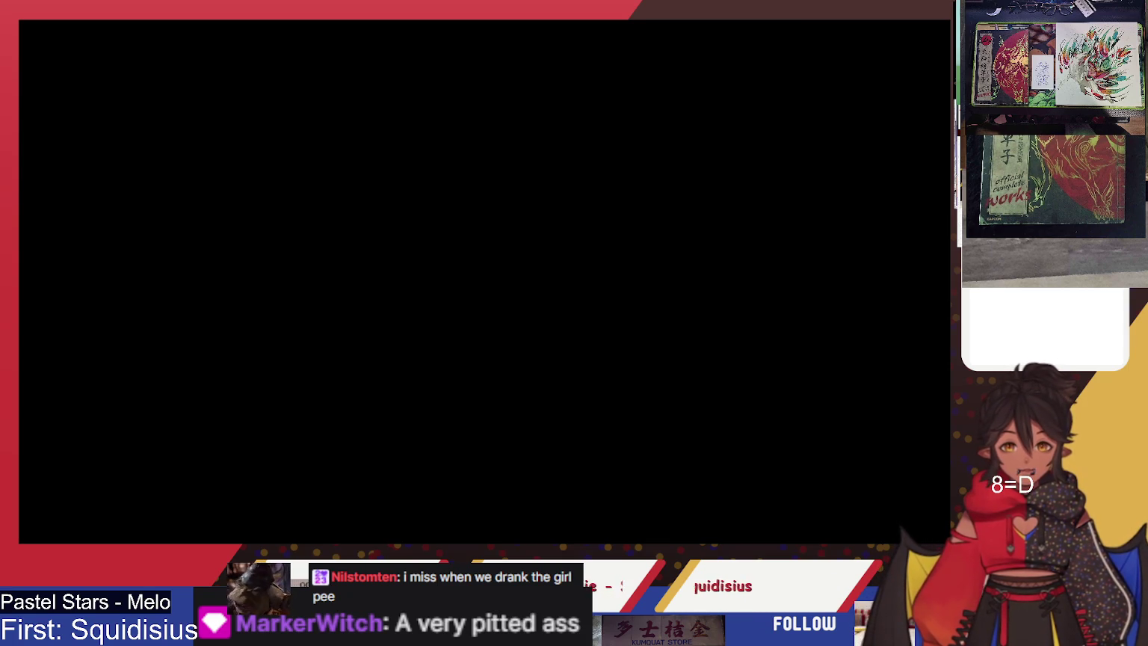
scroll(393, 330, down, 3)
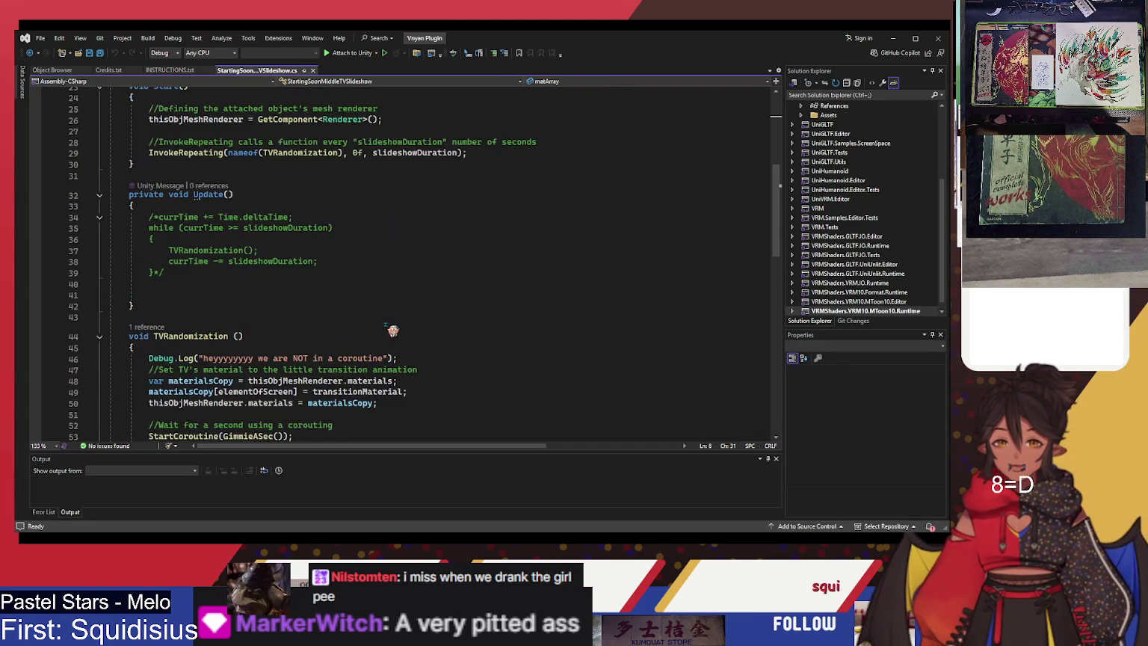
scroll(392, 330, down, 5)
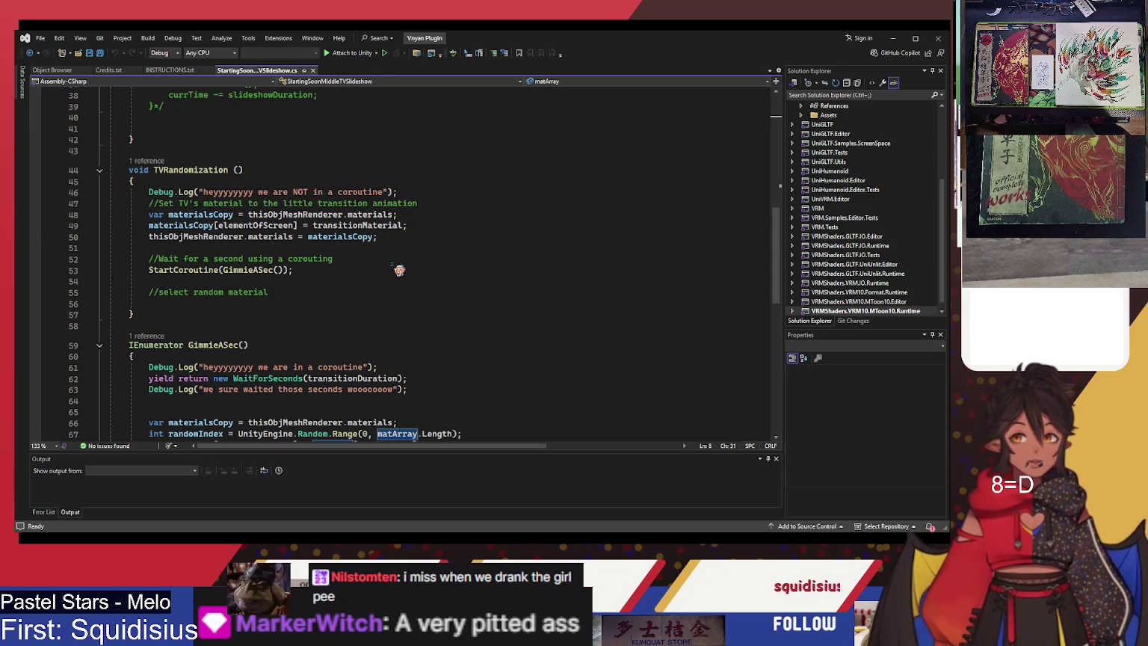
scroll(383, 271, down, 3)
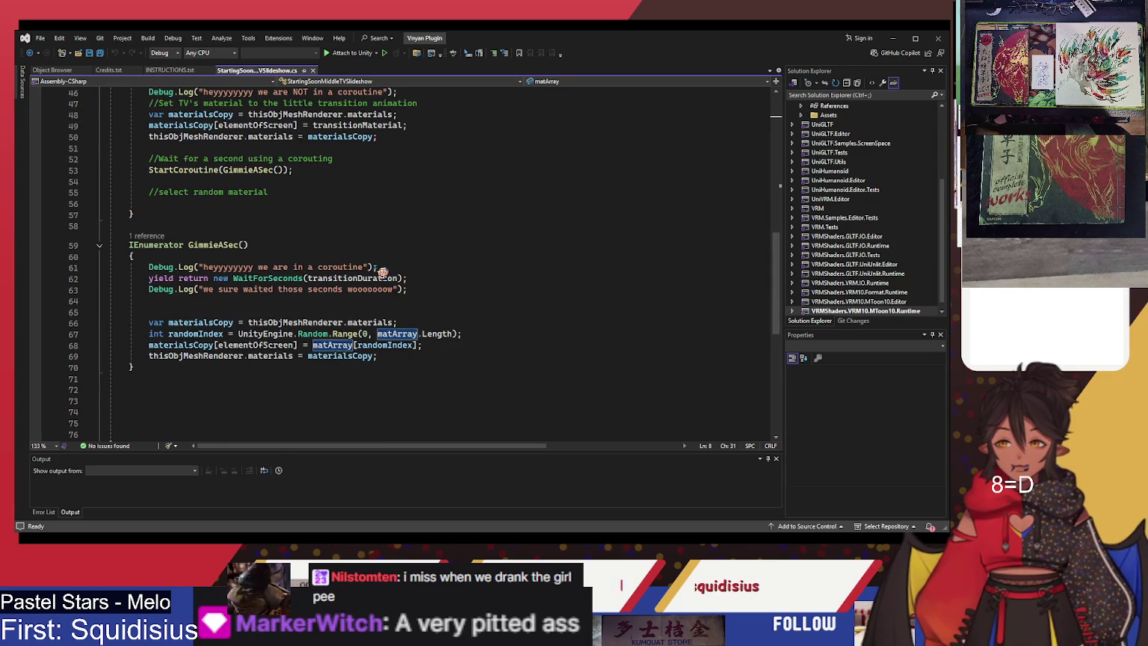
scroll(384, 261, up, 3)
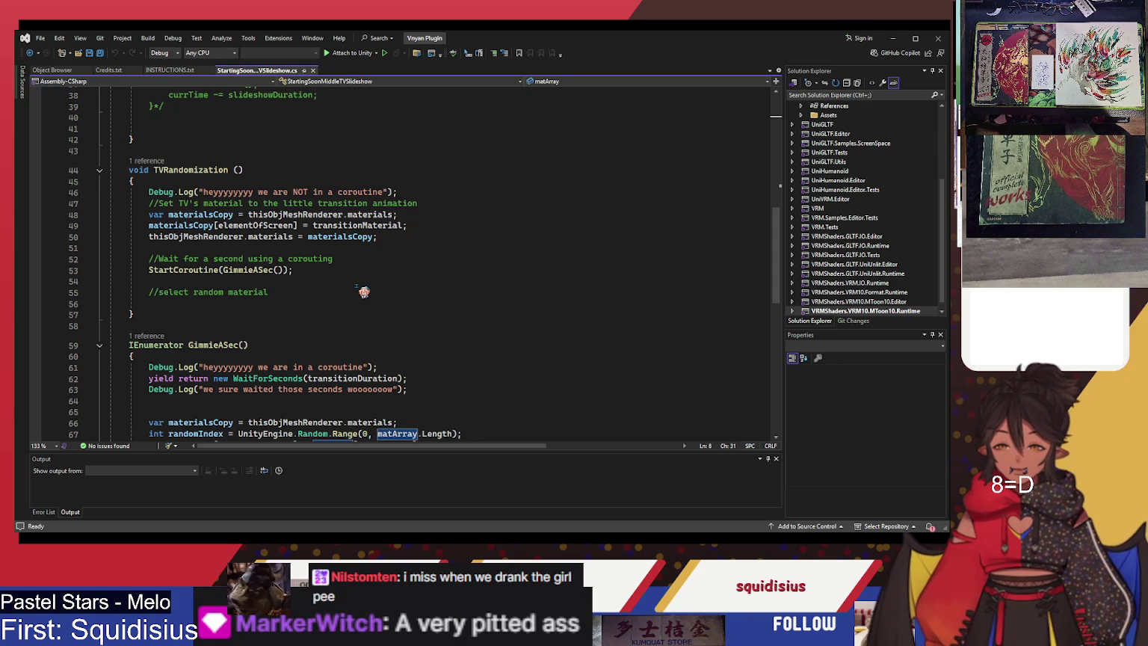
scroll(358, 294, down, 2)
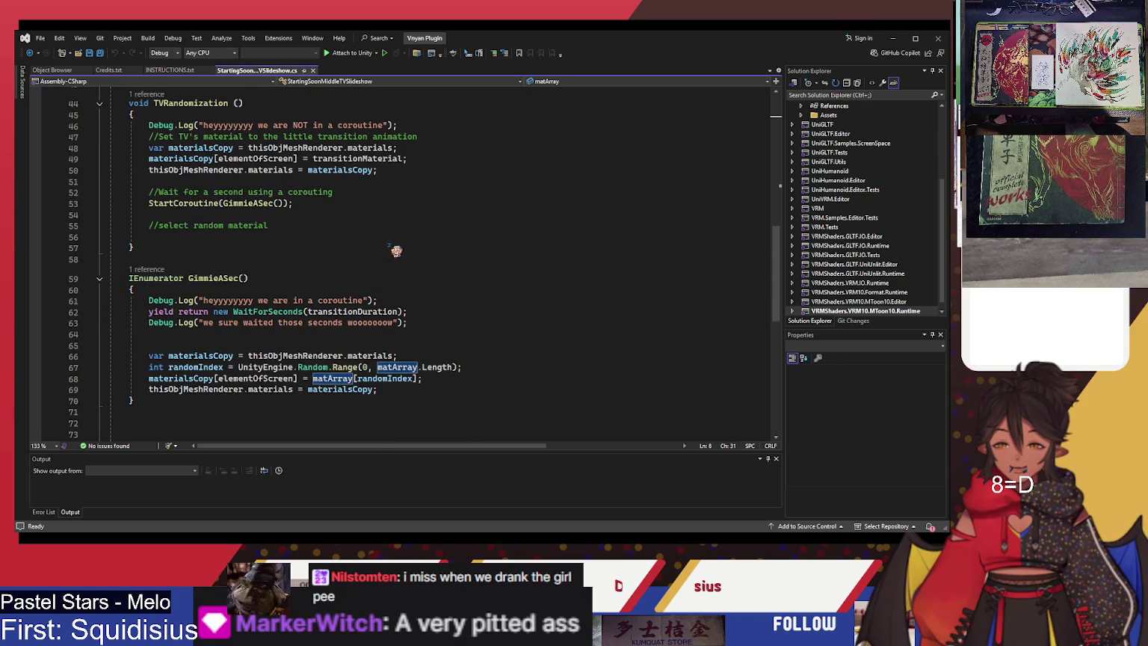
scroll(380, 242, up, 2)
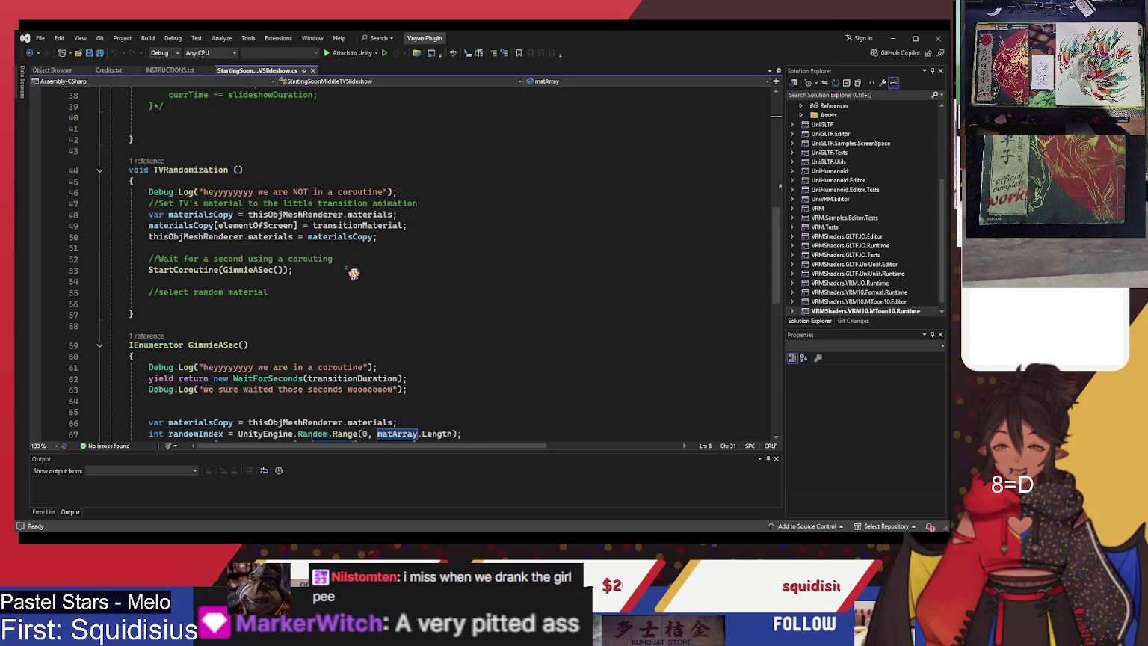
scroll(365, 297, up, 12)
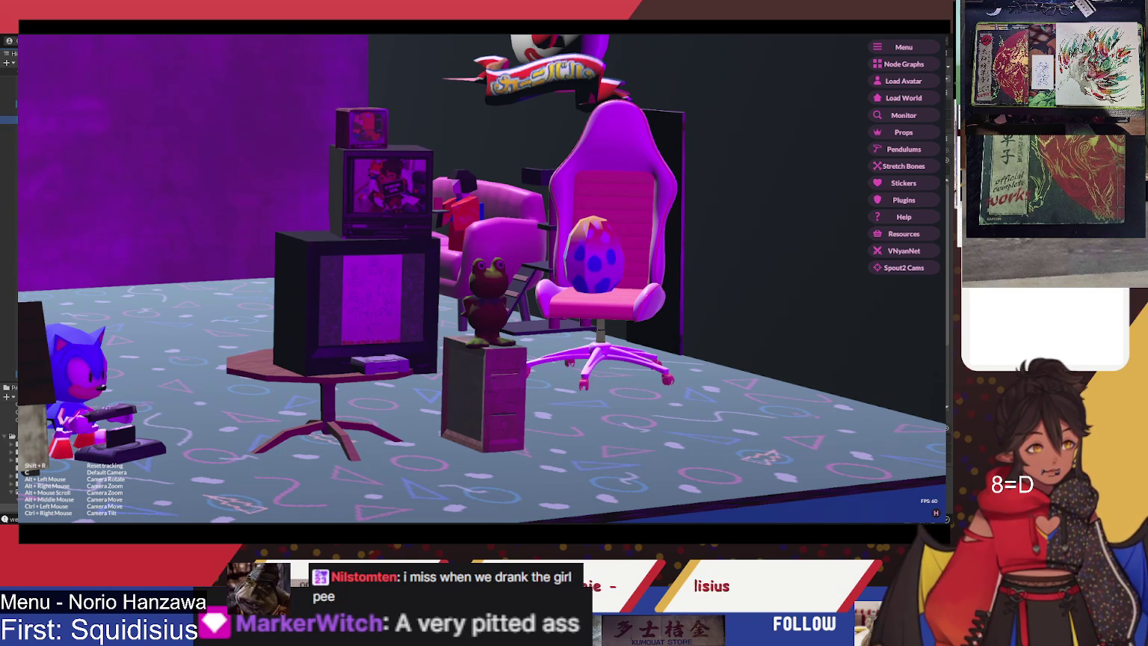
Switch from VNyan back to the Unity editor showing TV3Controller's slideshow settings
key(alt+Tab)
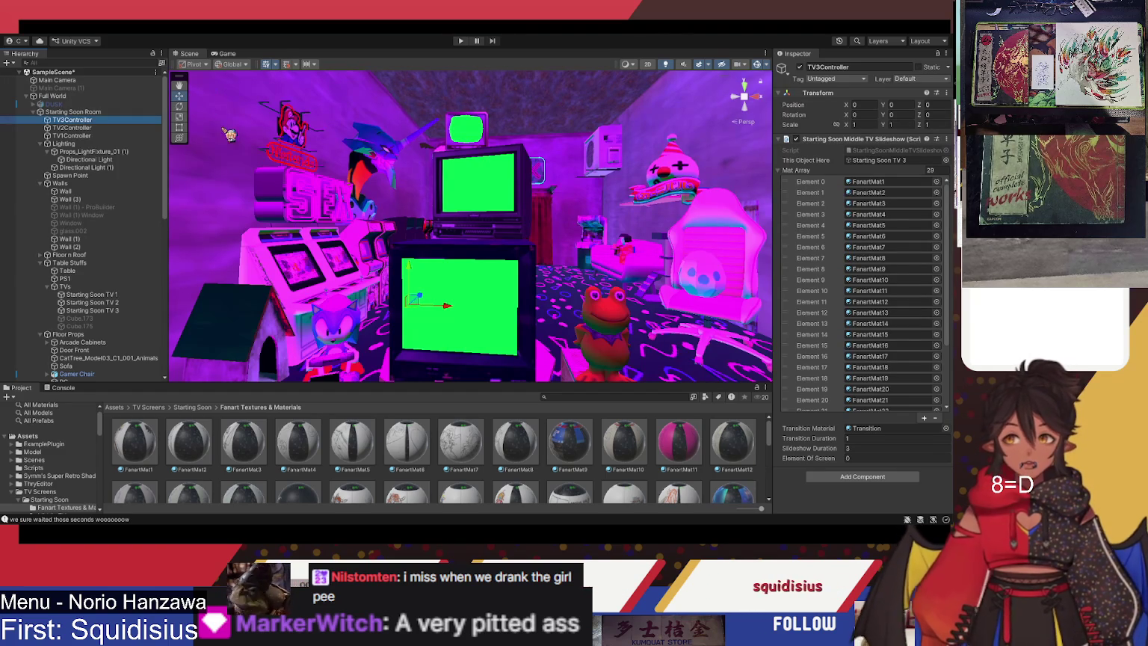
Frame the Mario Neon Sign and show its Mario_Sign material in the Inspector, rotating the preview
mouse_move(723, 229)
mouse_down()
mouse_move(422, 201)
mouse_move(417, 223)
mouse_up()
click(417, 224)
key(f)
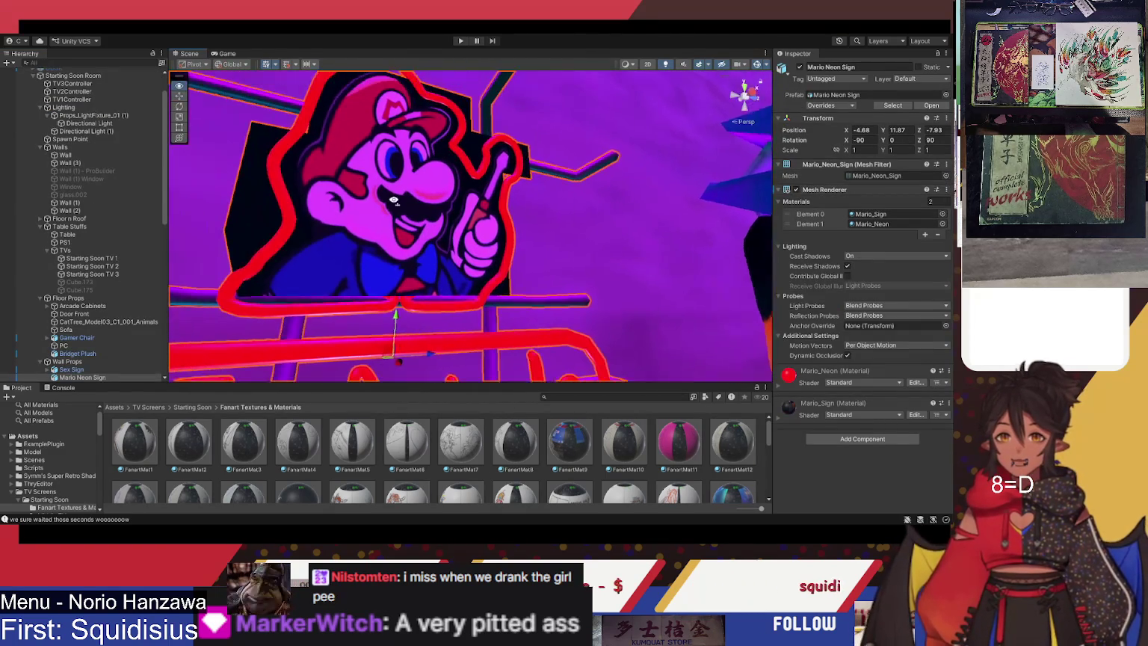
drag(361, 181, 505, 239)
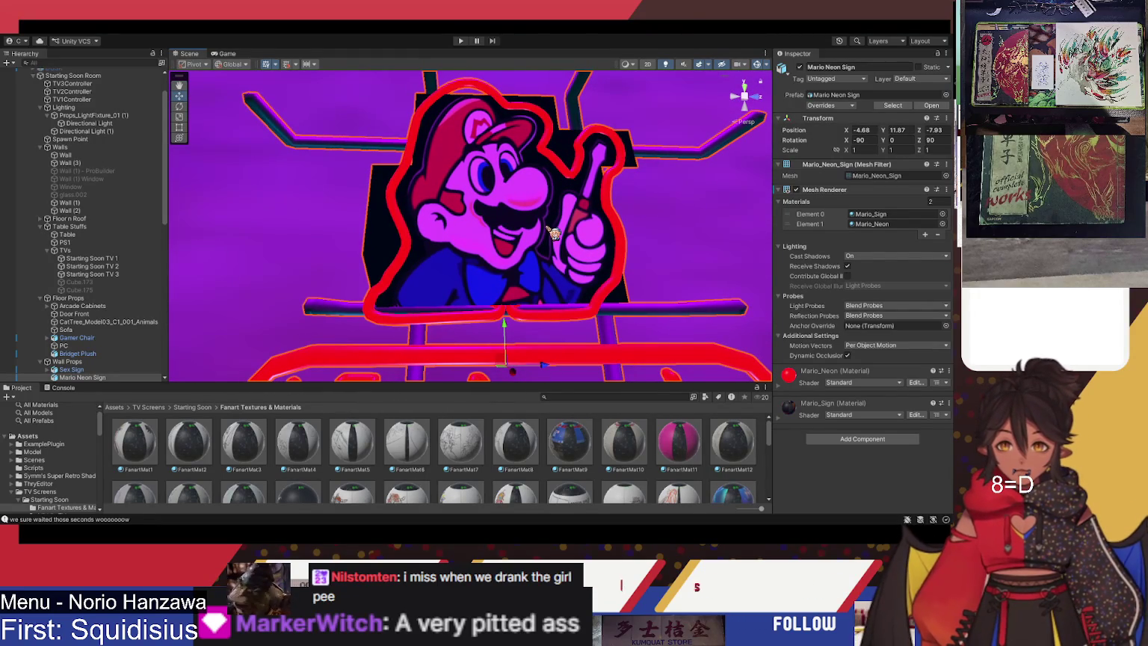
click(867, 225)
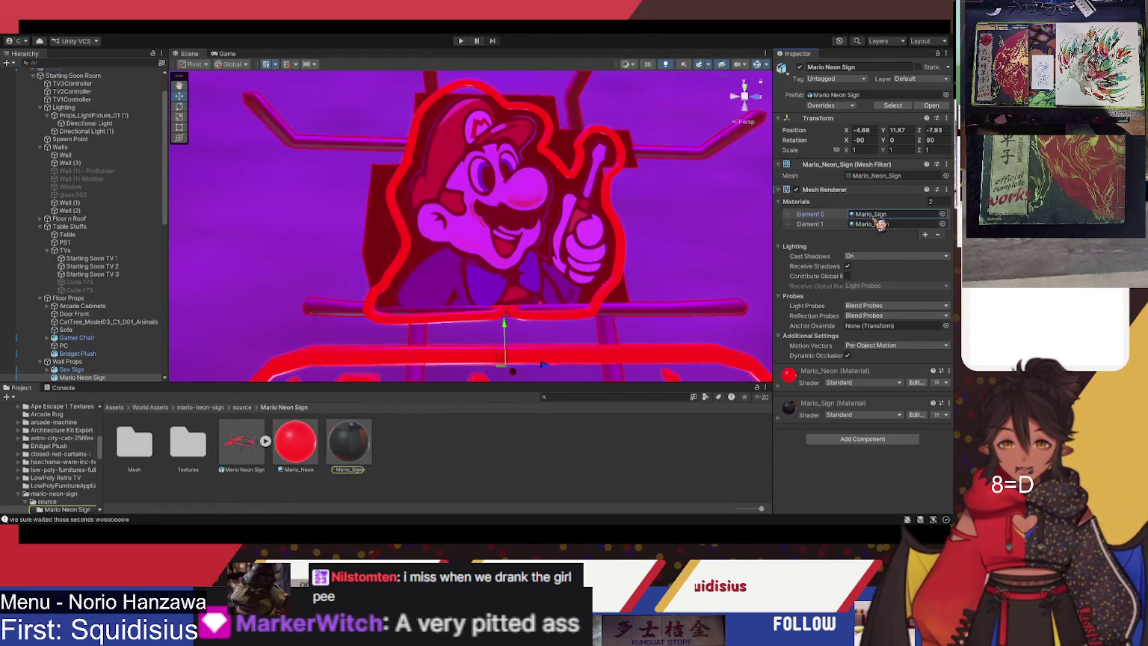
click(359, 443)
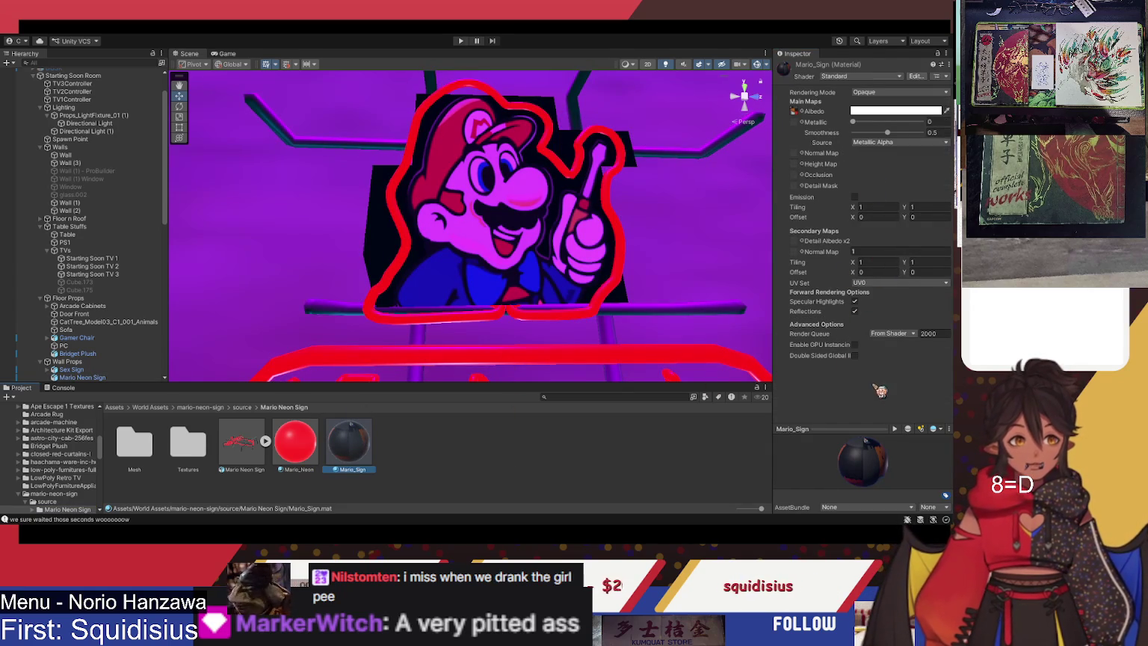
mouse_move(880, 445)
mouse_down()
mouse_move(798, 499)
mouse_move(812, 469)
mouse_move(790, 477)
mouse_move(859, 457)
mouse_move(852, 465)
mouse_up()
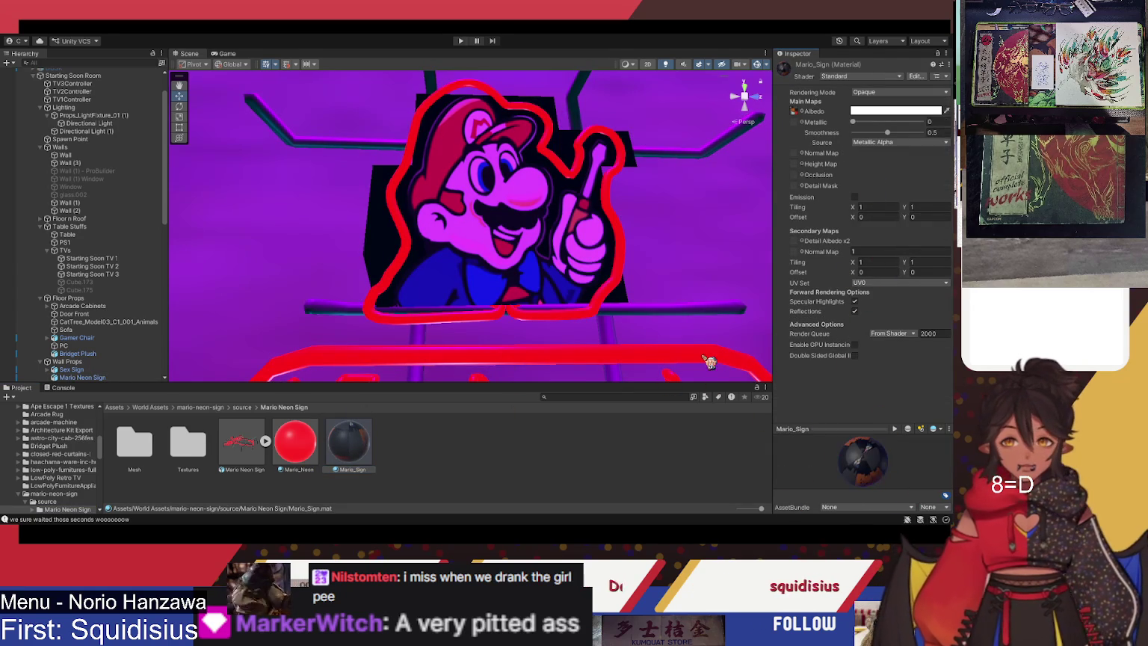
mouse_move(492, 276)
mouse_down()
mouse_move(737, 278)
mouse_move(543, 281)
mouse_move(524, 293)
mouse_move(514, 261)
mouse_move(525, 281)
mouse_up()
Move 'closed red curtains L' left from X 10.29 to 10.17, then select Wall (1)
click(525, 282)
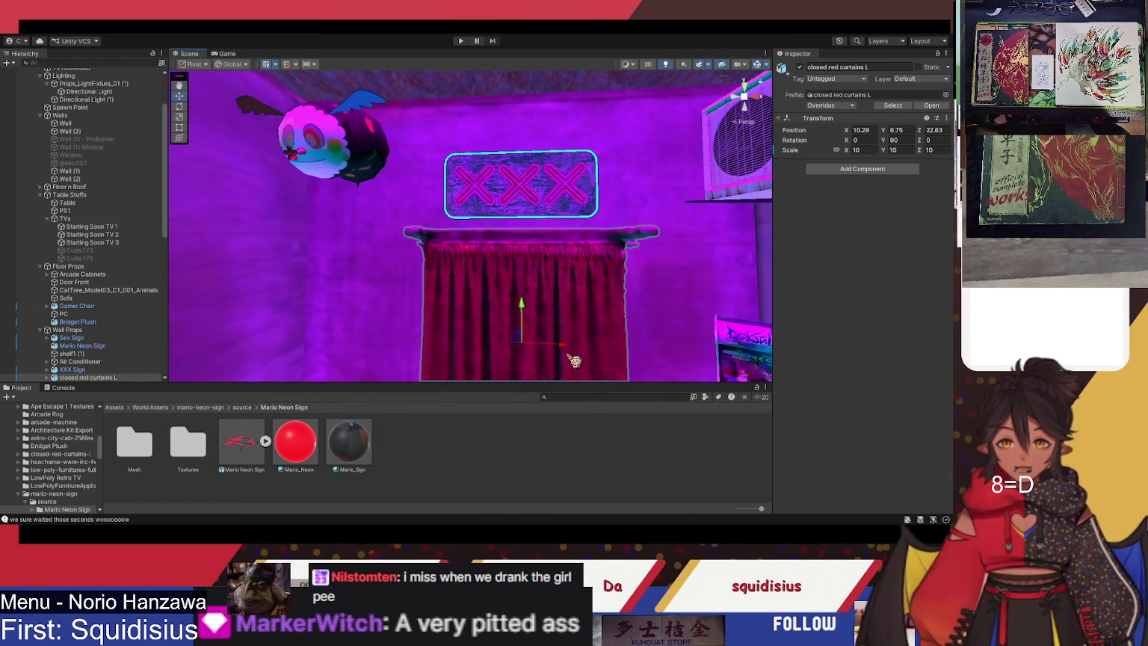
drag(571, 353, 569, 353)
click(632, 307)
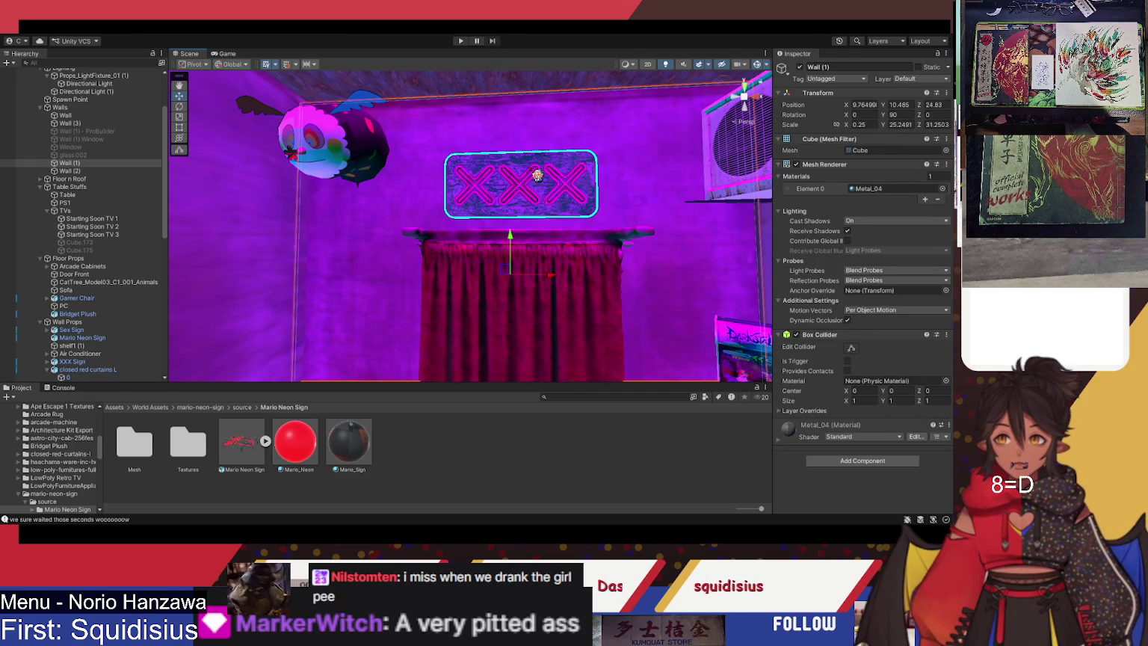
mouse_move(493, 295)
mouse_down()
mouse_move(544, 282)
mouse_move(535, 330)
mouse_move(615, 359)
mouse_move(572, 318)
mouse_up()
mouse_move(465, 250)
mouse_down()
mouse_move(584, 177)
mouse_move(461, 267)
mouse_move(451, 225)
mouse_move(349, 212)
mouse_move(435, 208)
mouse_move(425, 236)
mouse_up()
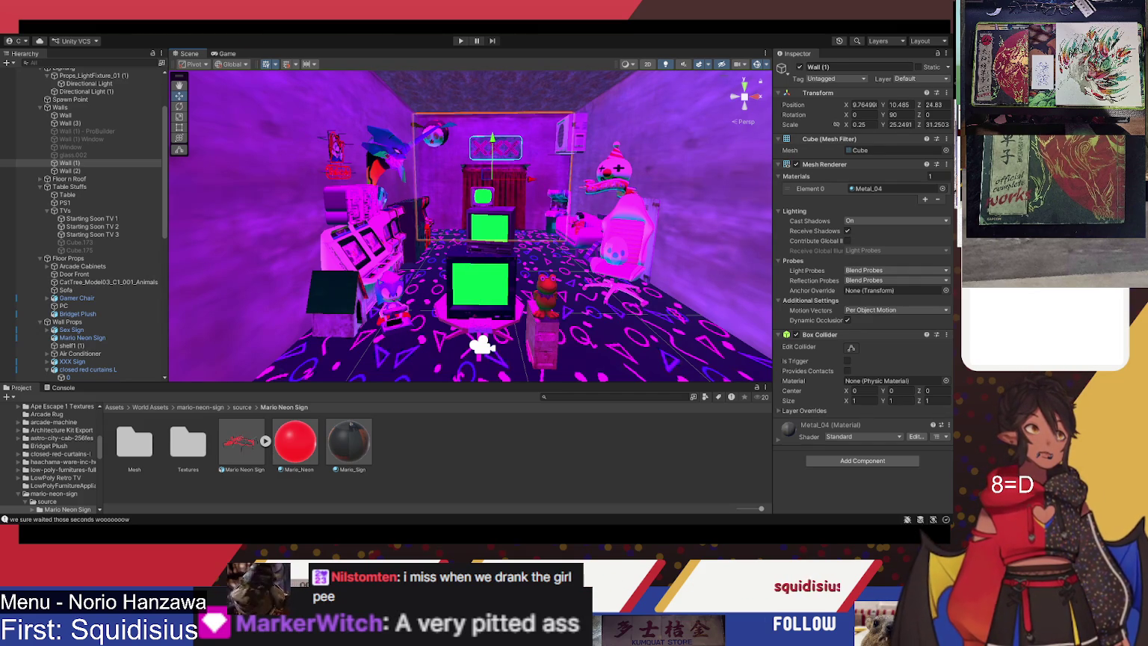
mouse_move(553, 247)
mouse_down()
mouse_move(591, 247)
mouse_move(566, 252)
mouse_move(497, 146)
mouse_move(619, 176)
mouse_up()
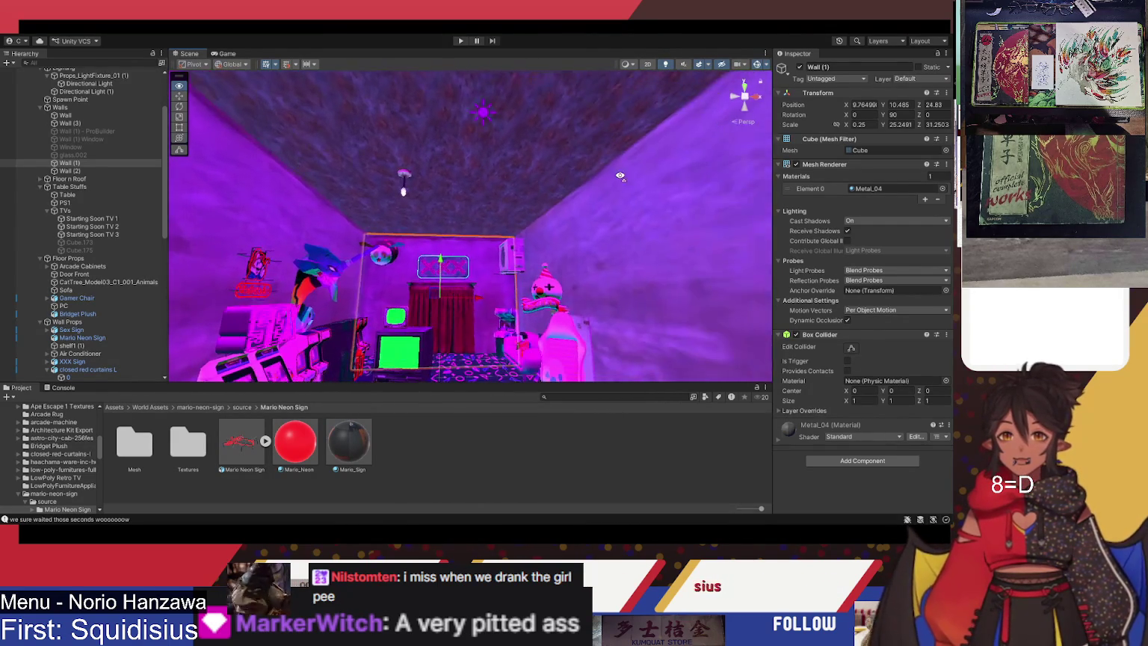
mouse_move(554, 321)
mouse_down()
mouse_move(583, 314)
mouse_move(610, 105)
mouse_move(494, 226)
mouse_up()
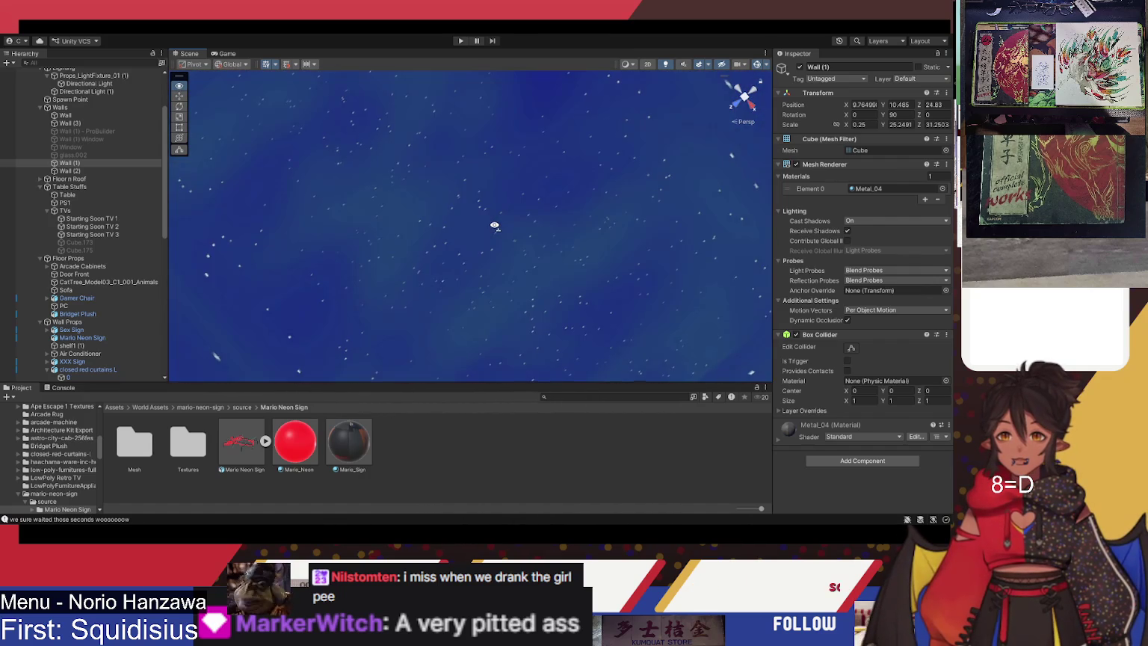
mouse_move(422, 307)
mouse_down()
mouse_move(414, 329)
mouse_move(508, 299)
mouse_move(795, 120)
mouse_move(384, 142)
mouse_move(411, 294)
mouse_move(444, 197)
mouse_move(420, 207)
mouse_move(637, 291)
mouse_move(604, 223)
mouse_up()
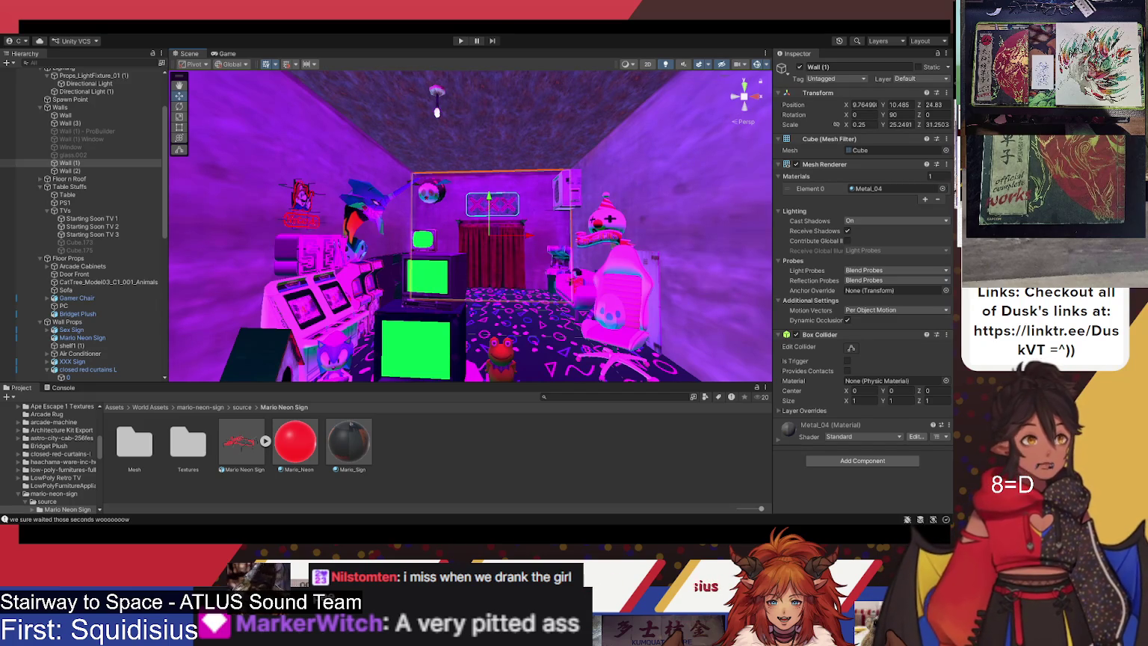
click(549, 356)
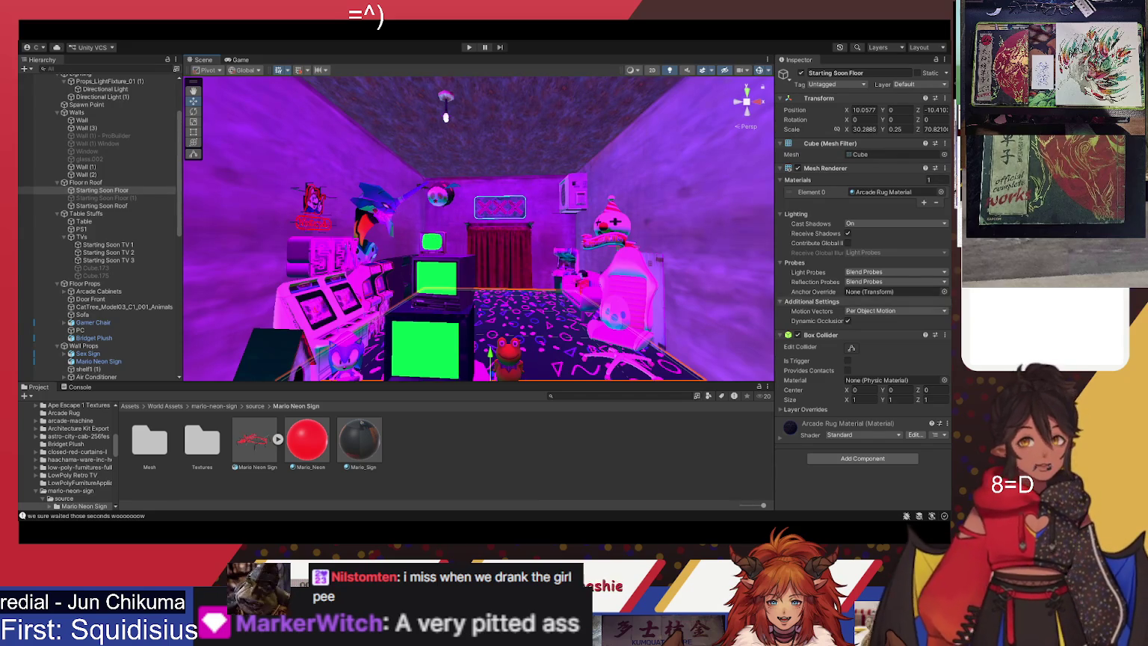
mouse_move(463, 314)
mouse_down()
mouse_move(463, 329)
mouse_move(417, 296)
mouse_move(446, 305)
mouse_up()
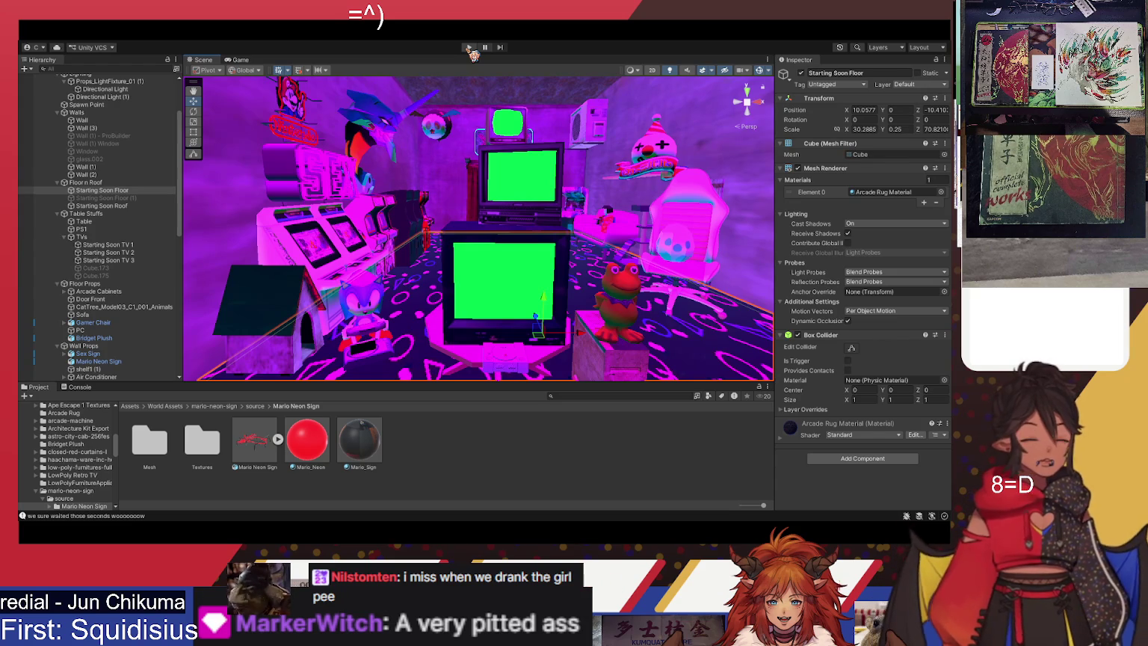
click(470, 48)
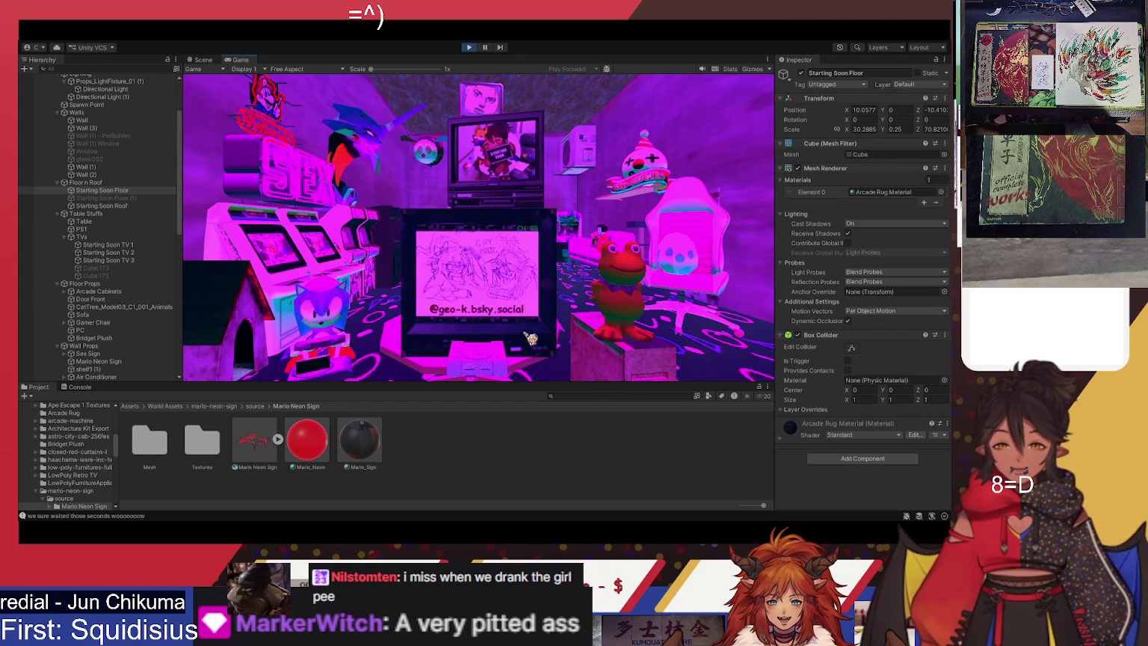
click(471, 48)
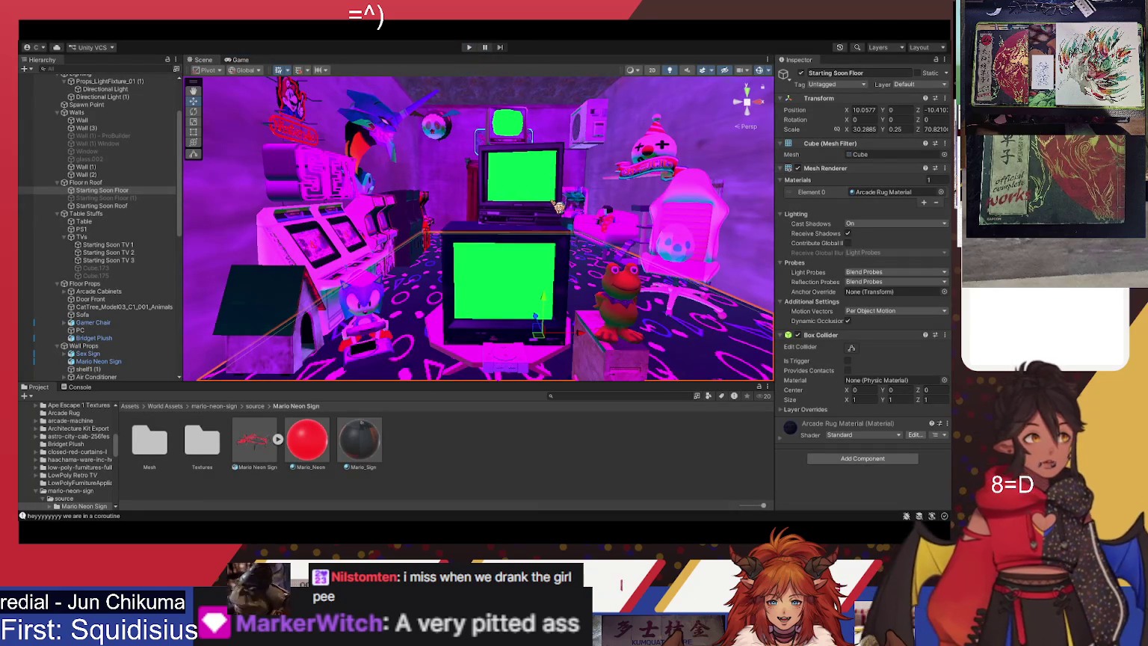
mouse_move(538, 248)
mouse_down()
mouse_move(543, 202)
mouse_move(509, 222)
mouse_up()
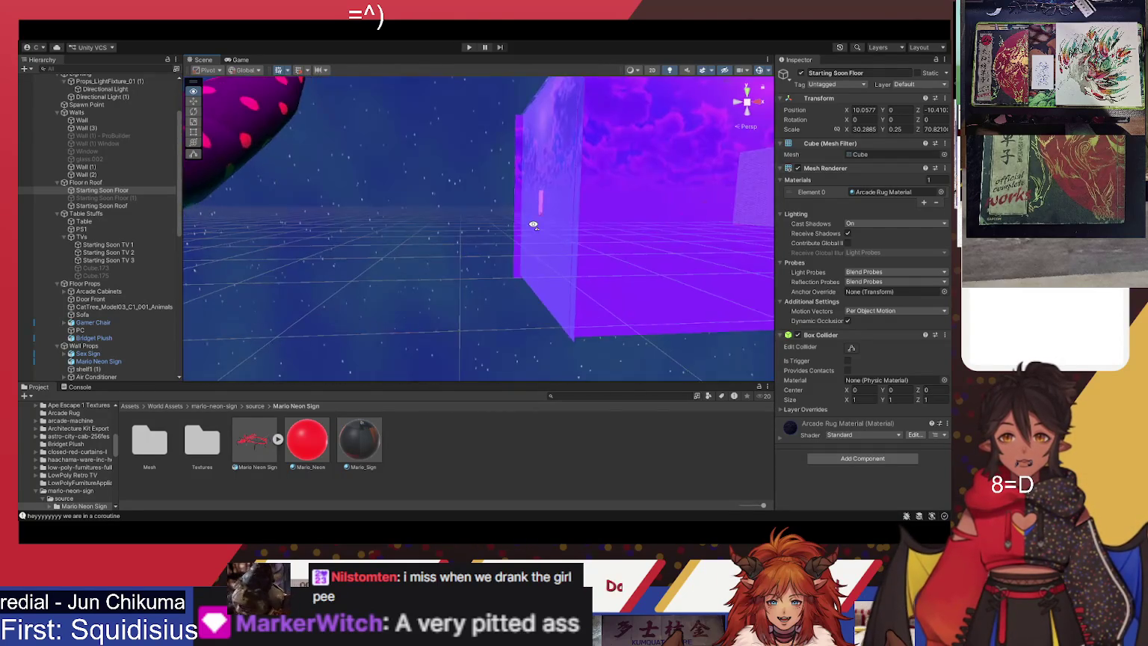
mouse_move(332, 135)
mouse_down()
mouse_move(287, 120)
mouse_move(281, 145)
mouse_up()
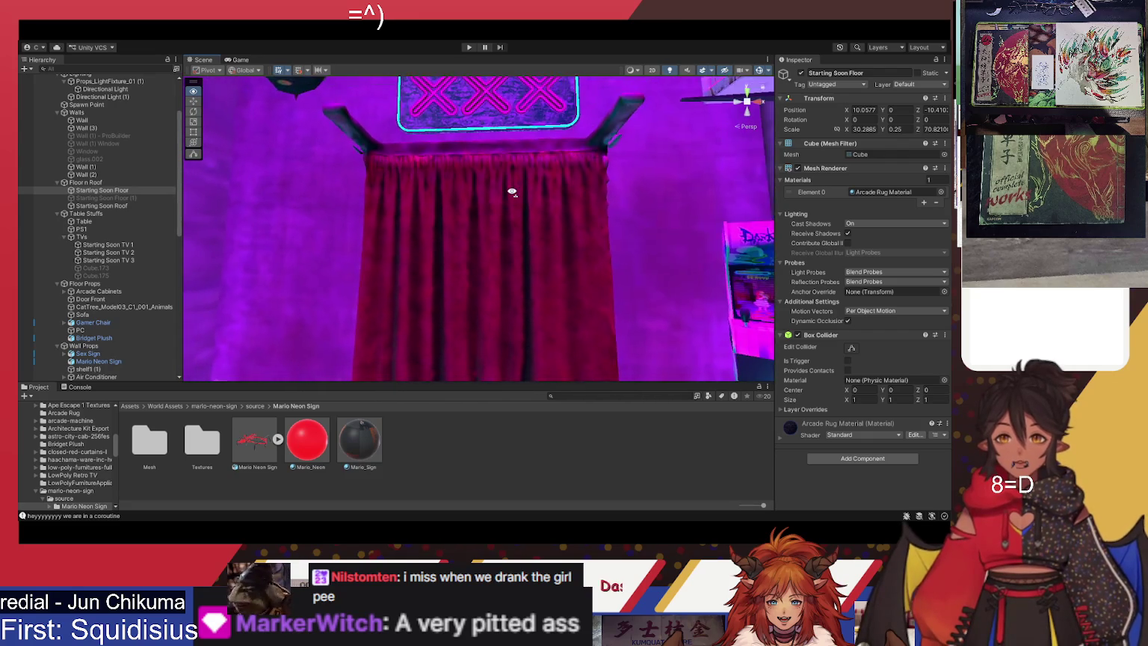
mouse_move(512, 181)
mouse_down()
mouse_move(505, 163)
mouse_move(522, 210)
mouse_up()
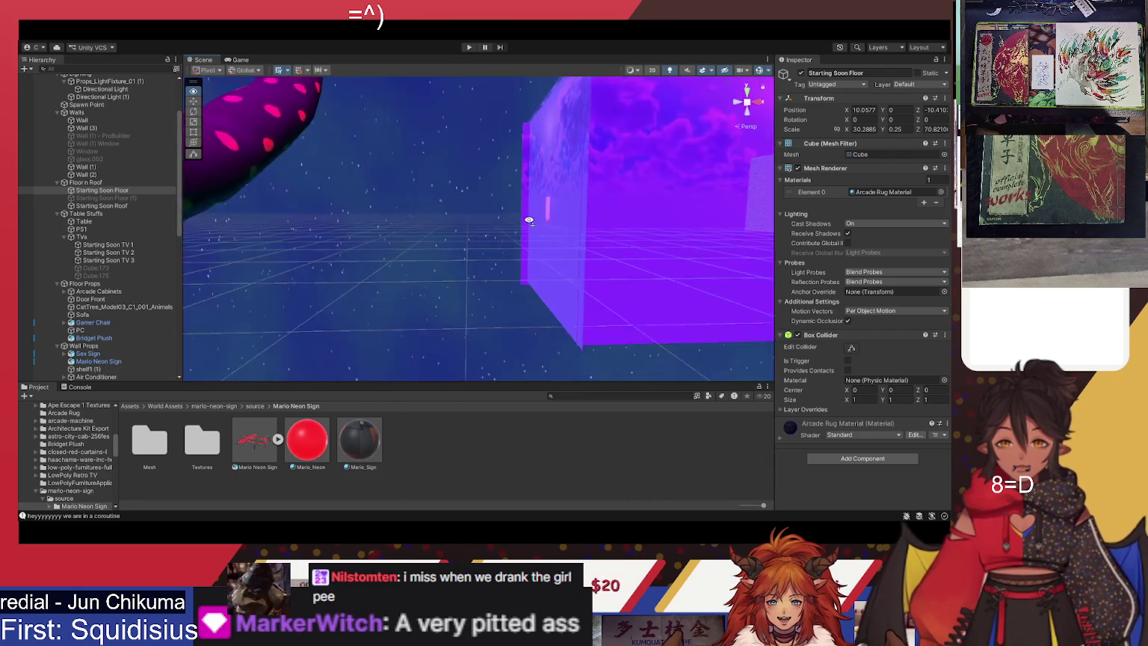
drag(752, 242, 586, 258)
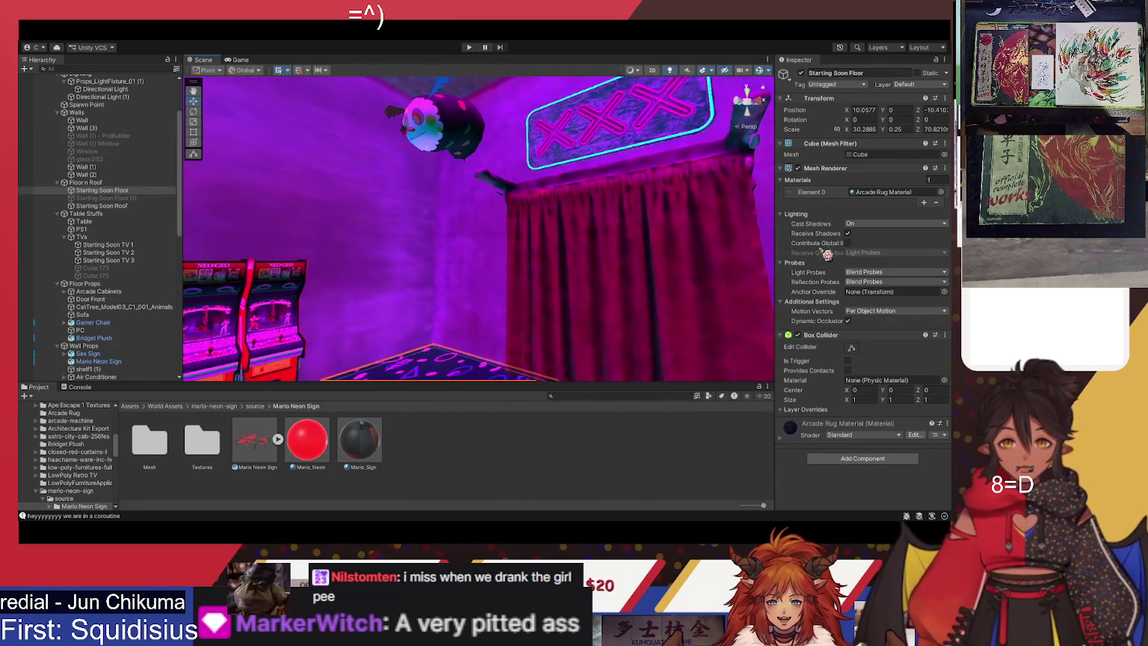
drag(598, 232, 604, 235)
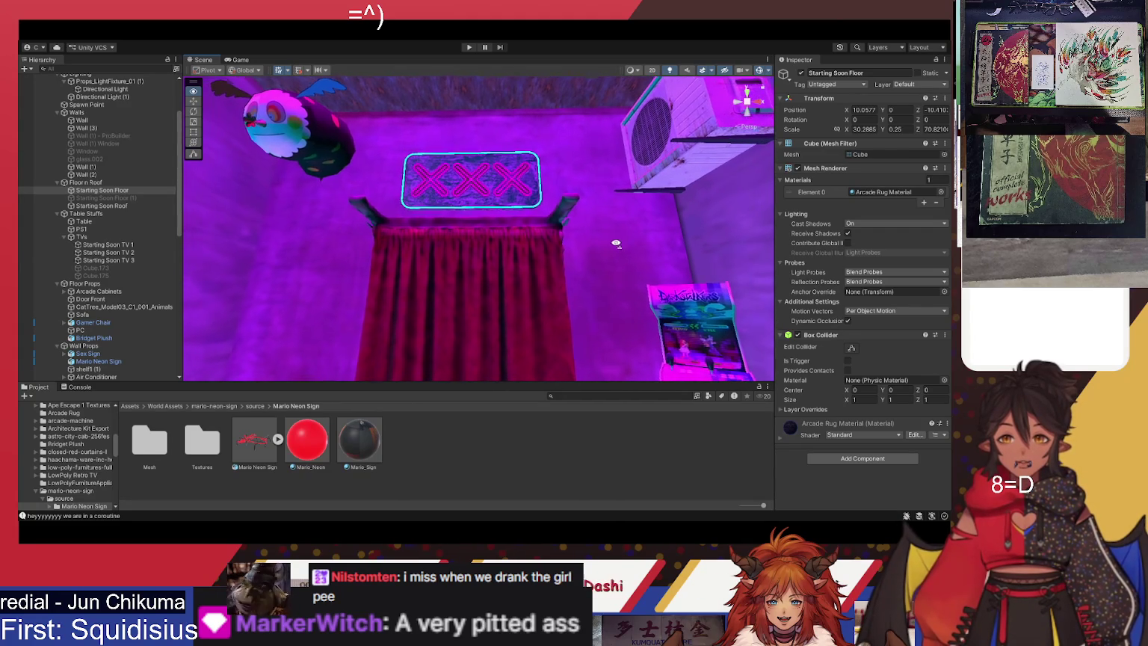
mouse_move(619, 244)
mouse_down()
mouse_move(637, 331)
mouse_move(579, 363)
mouse_up()
scroll(579, 363, up, 6)
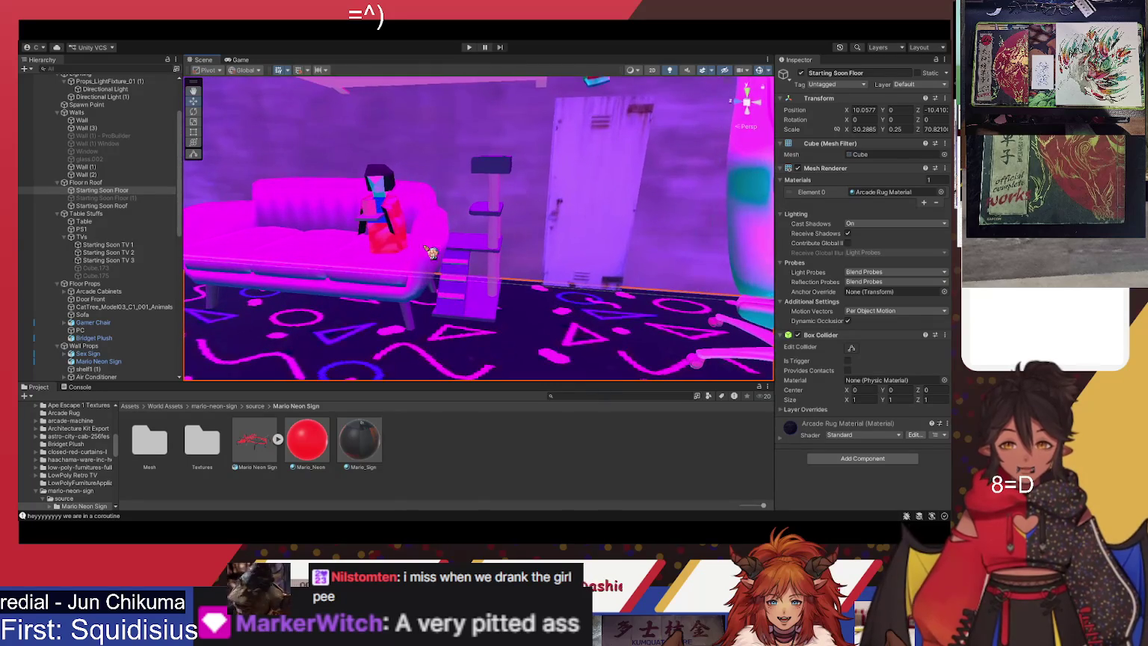
Move the cat tree to Position Z 2.8, look around the room, and select the Bridget Plush
click(463, 247)
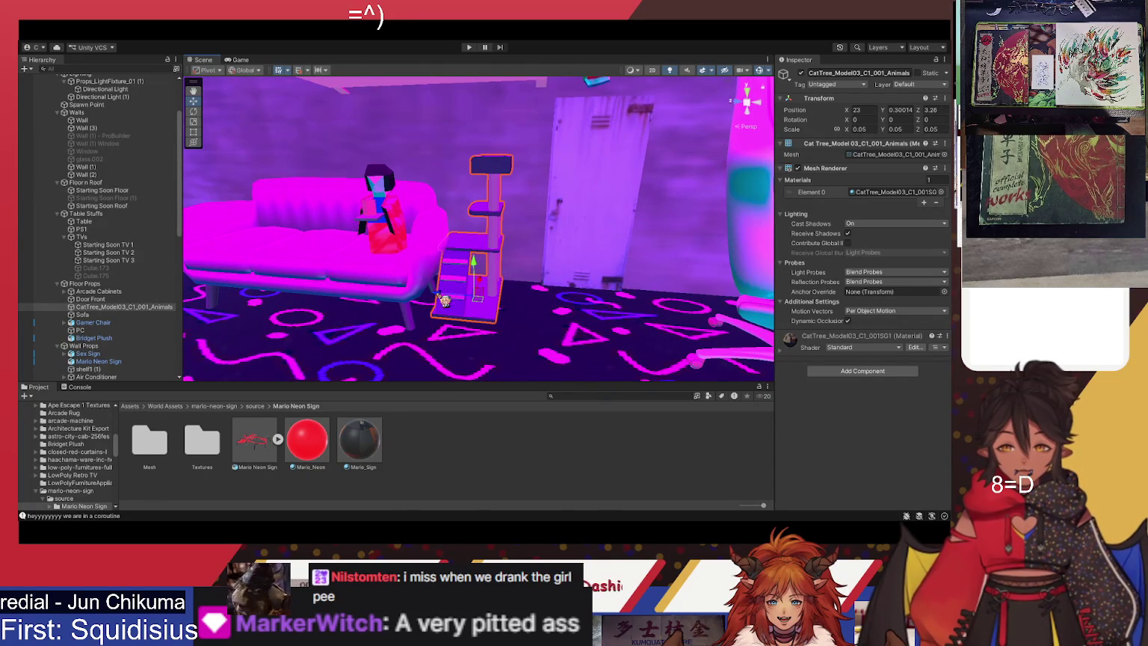
mouse_move(444, 300)
mouse_down()
mouse_move(583, 281)
mouse_move(584, 267)
mouse_move(596, 286)
mouse_move(501, 276)
mouse_up()
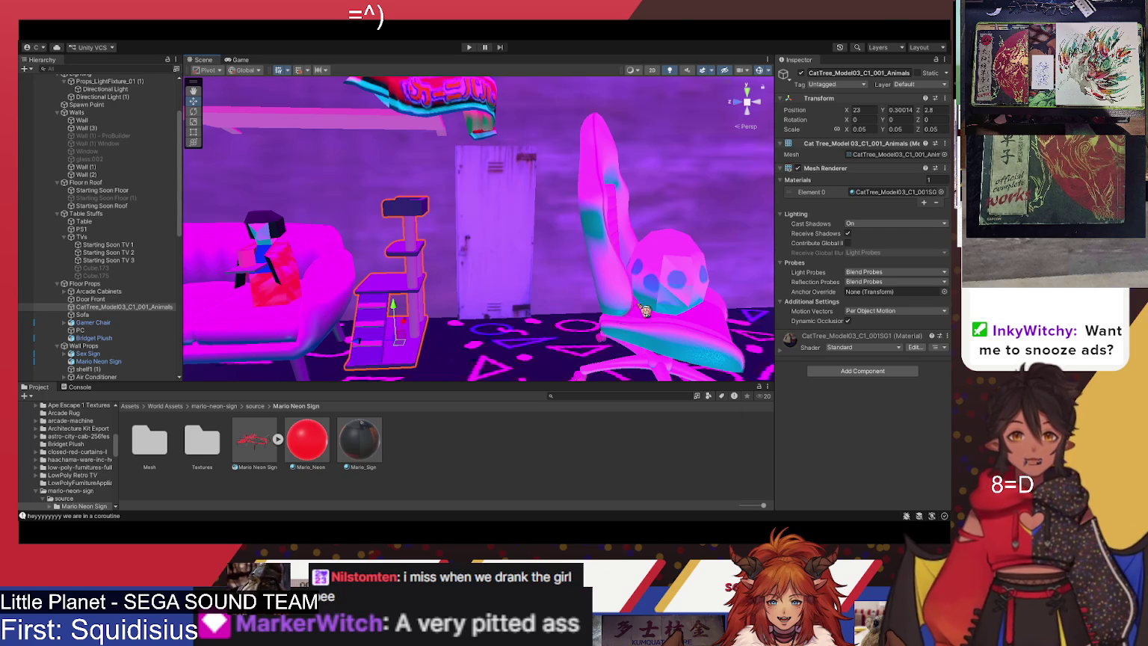
drag(538, 251, 550, 256)
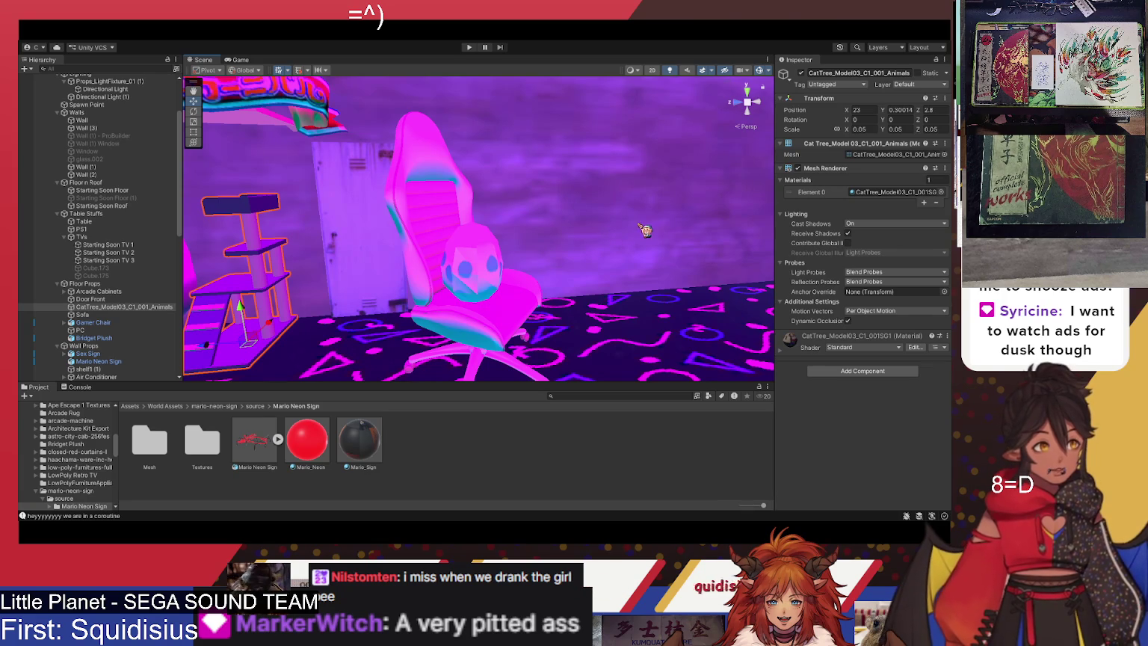
mouse_move(653, 229)
mouse_down()
mouse_move(411, 262)
mouse_move(414, 218)
mouse_move(568, 252)
mouse_move(619, 294)
mouse_move(621, 283)
mouse_up()
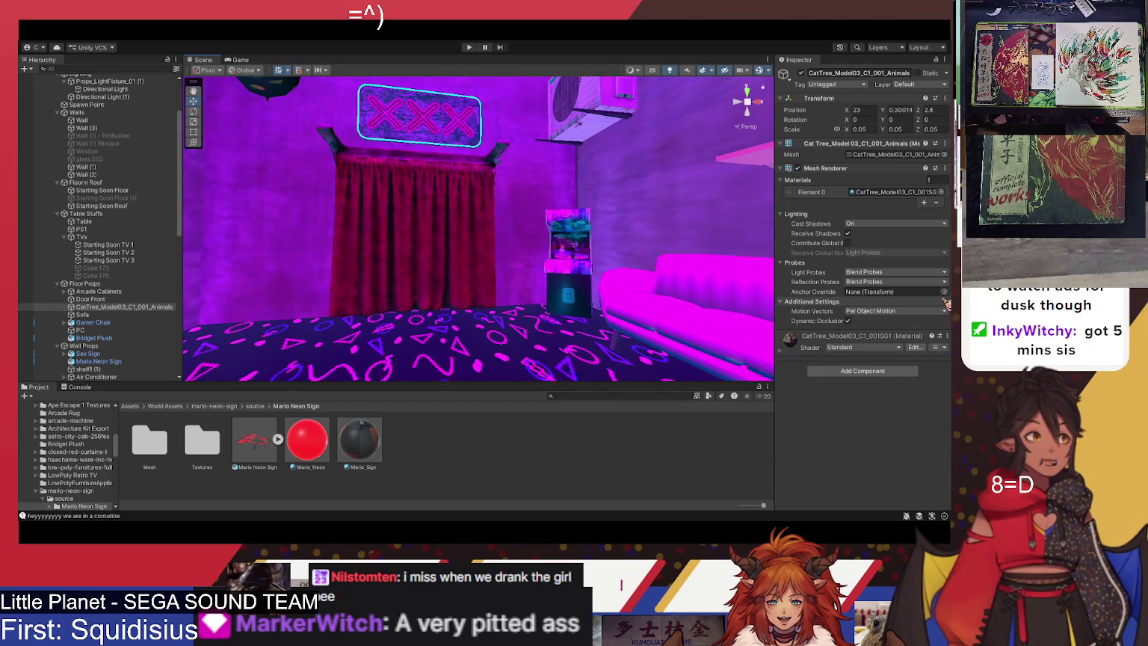
drag(568, 299, 521, 250)
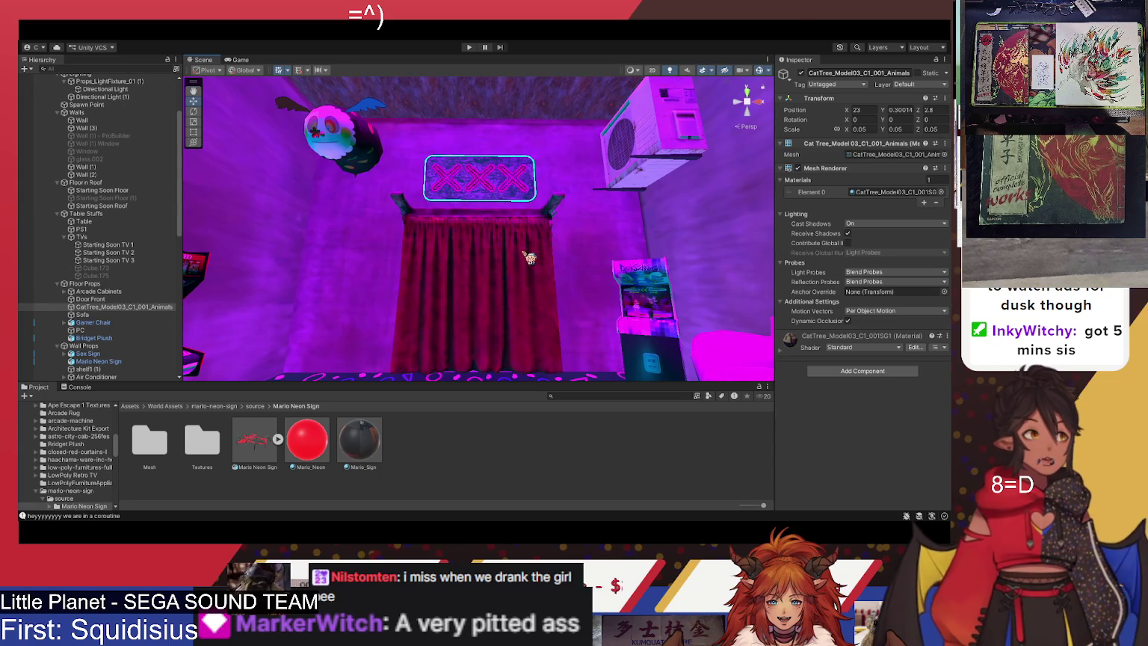
mouse_move(520, 259)
mouse_down()
mouse_move(670, 269)
mouse_move(532, 348)
mouse_move(503, 346)
mouse_move(566, 348)
mouse_move(529, 300)
mouse_move(587, 329)
mouse_move(550, 318)
mouse_up()
click(548, 315)
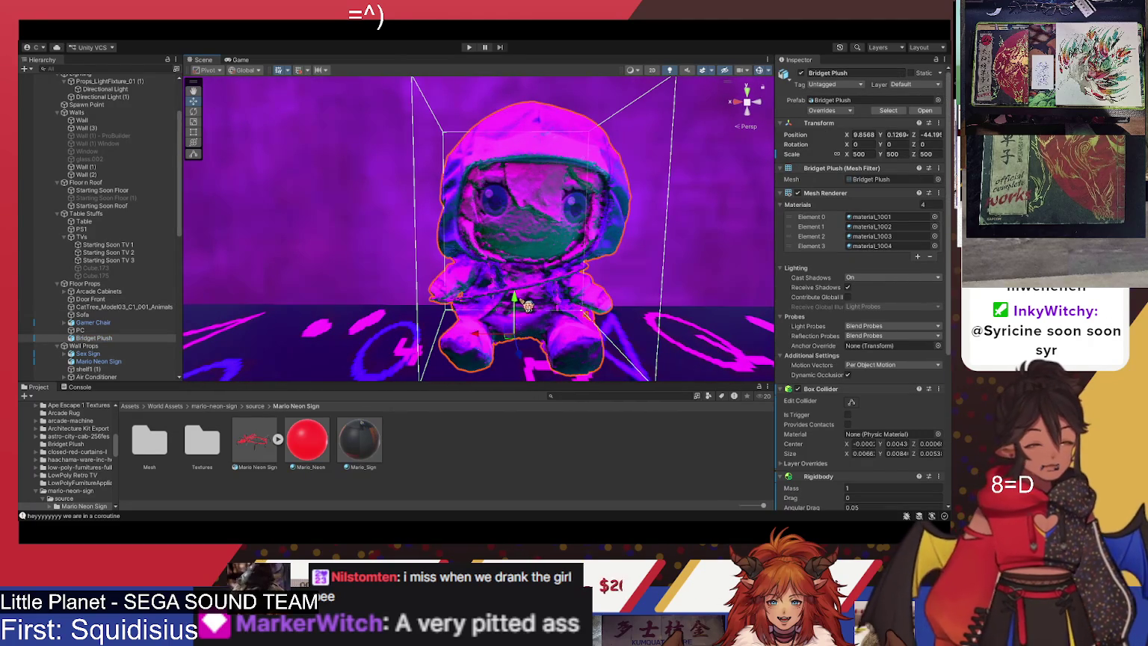
Play the scene, then return to the Scene view to watch the Bridget Plush settle
click(469, 48)
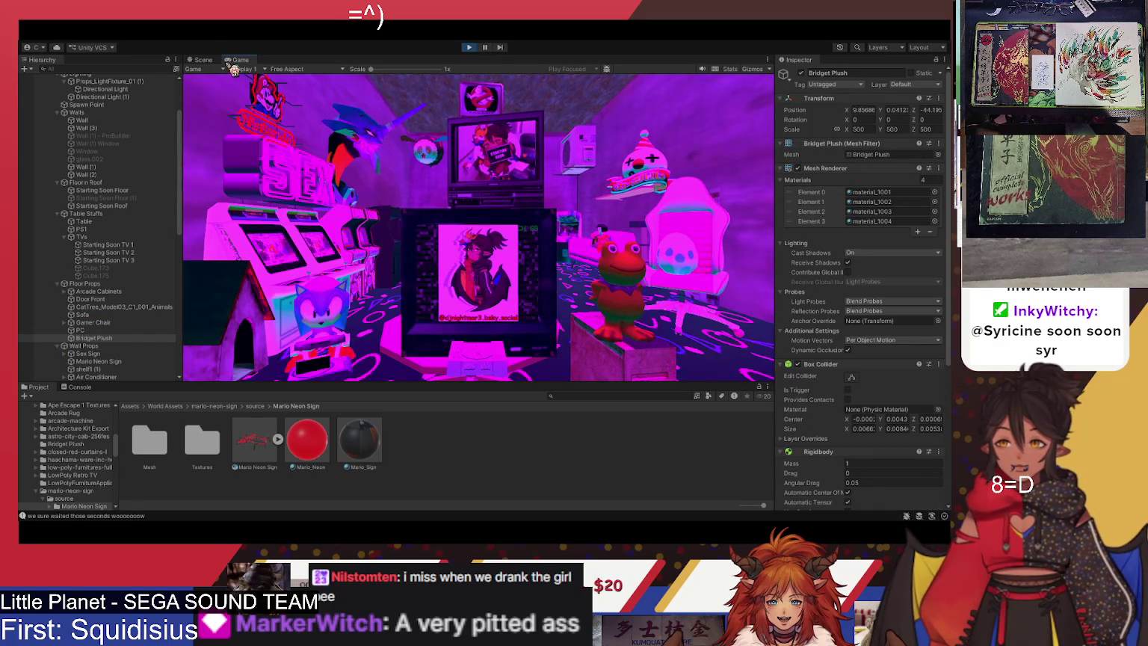
click(204, 60)
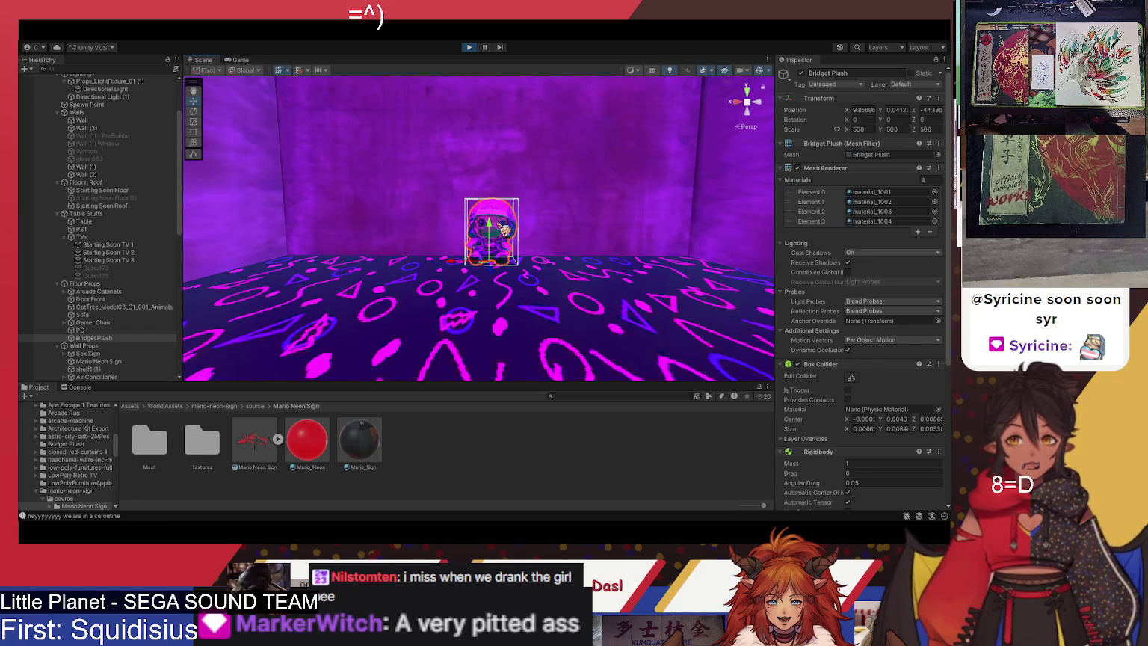
Exit Play mode and orbit the Scene view to survey the whole room
click(470, 48)
scroll(482, 262, down, 5)
scroll(485, 265, up, 4)
mouse_move(507, 262)
mouse_down()
mouse_move(235, 259)
mouse_move(477, 255)
mouse_move(320, 334)
mouse_move(290, 294)
mouse_move(318, 305)
mouse_move(598, 213)
mouse_up()
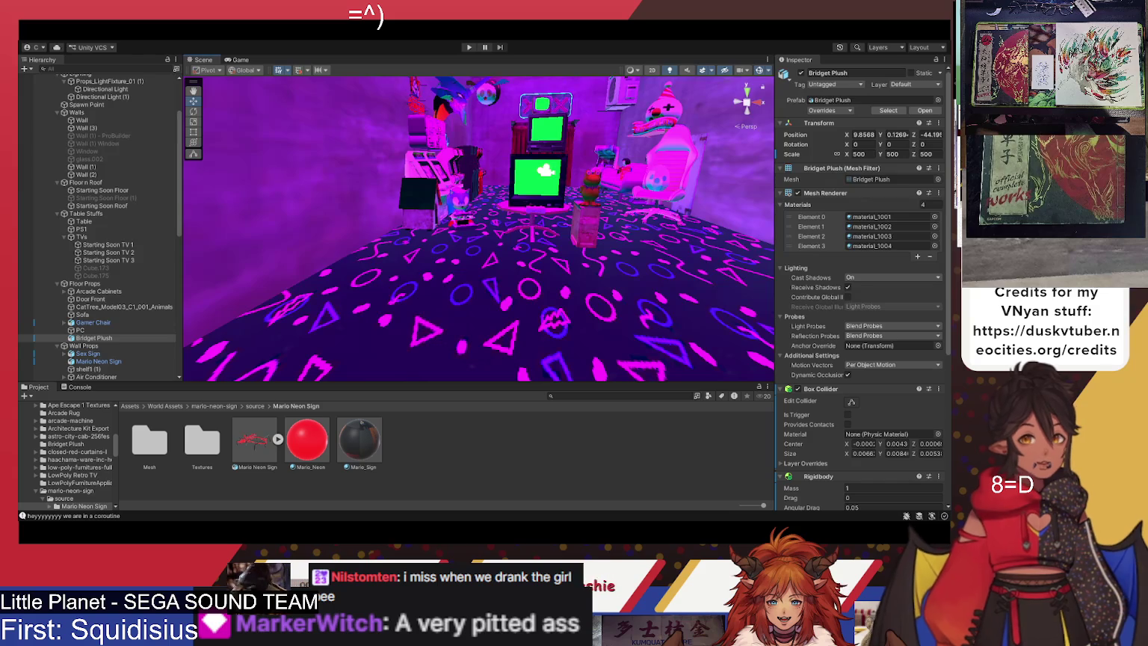
mouse_move(479, 225)
mouse_down()
mouse_move(572, 190)
mouse_move(562, 178)
mouse_up()
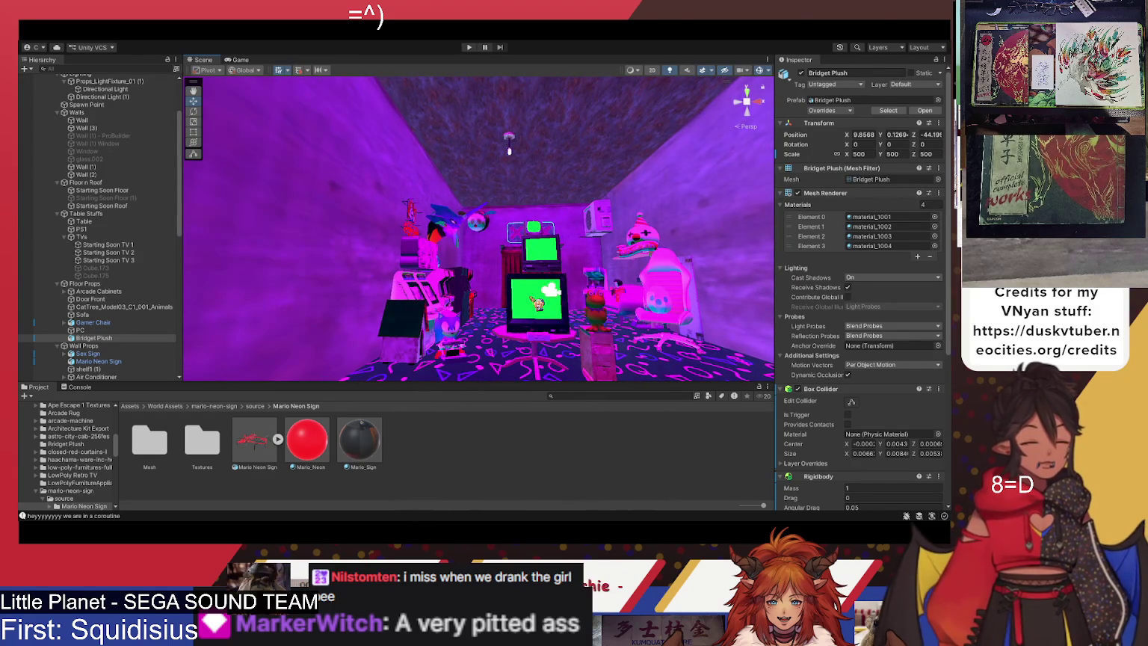
mouse_move(567, 314)
mouse_down()
mouse_move(607, 265)
mouse_move(495, 290)
mouse_move(560, 325)
mouse_move(456, 365)
mouse_move(448, 316)
mouse_move(348, 325)
mouse_move(588, 262)
mouse_move(588, 247)
mouse_up()
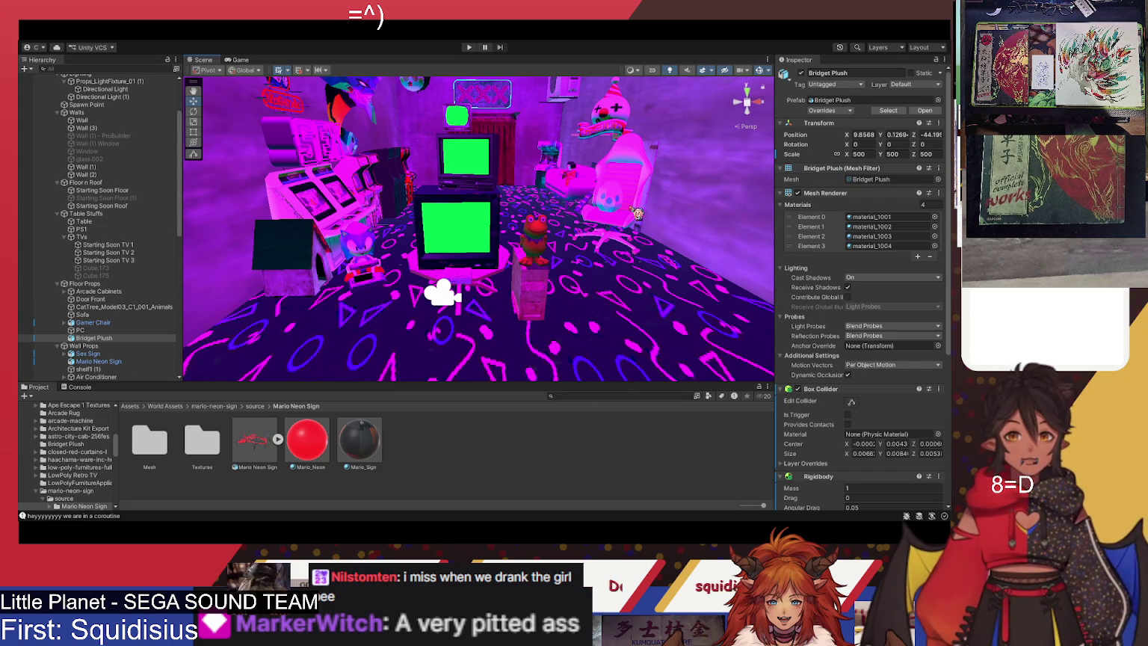
key(w)
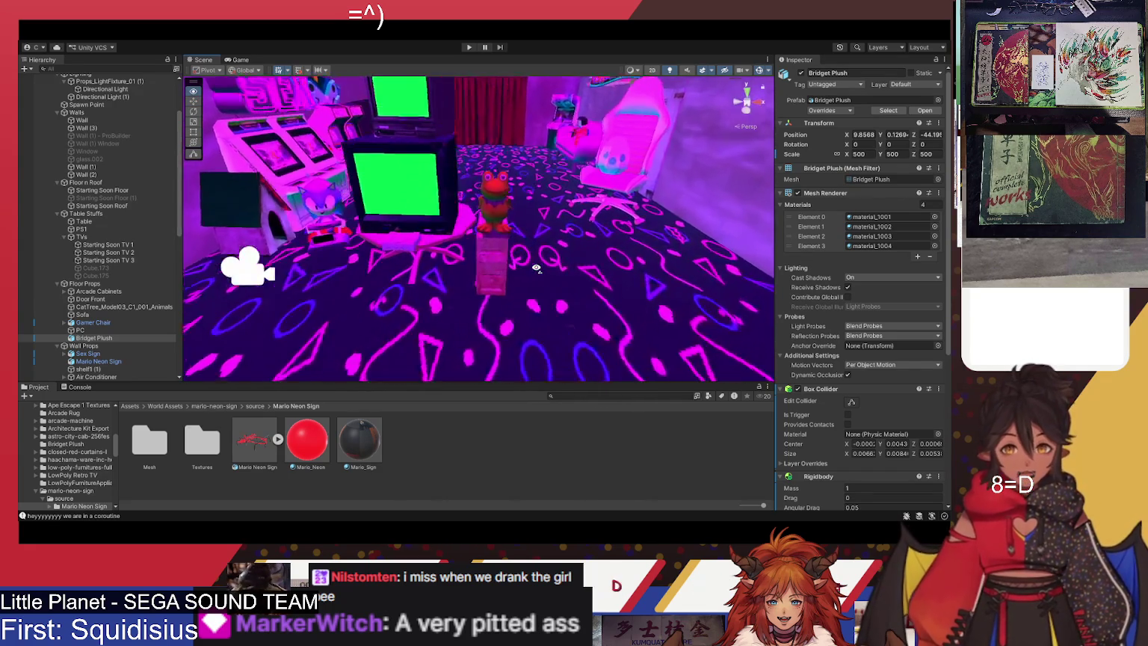
Select the PC tower under the frog figure and fly around it and the TV above
click(532, 246)
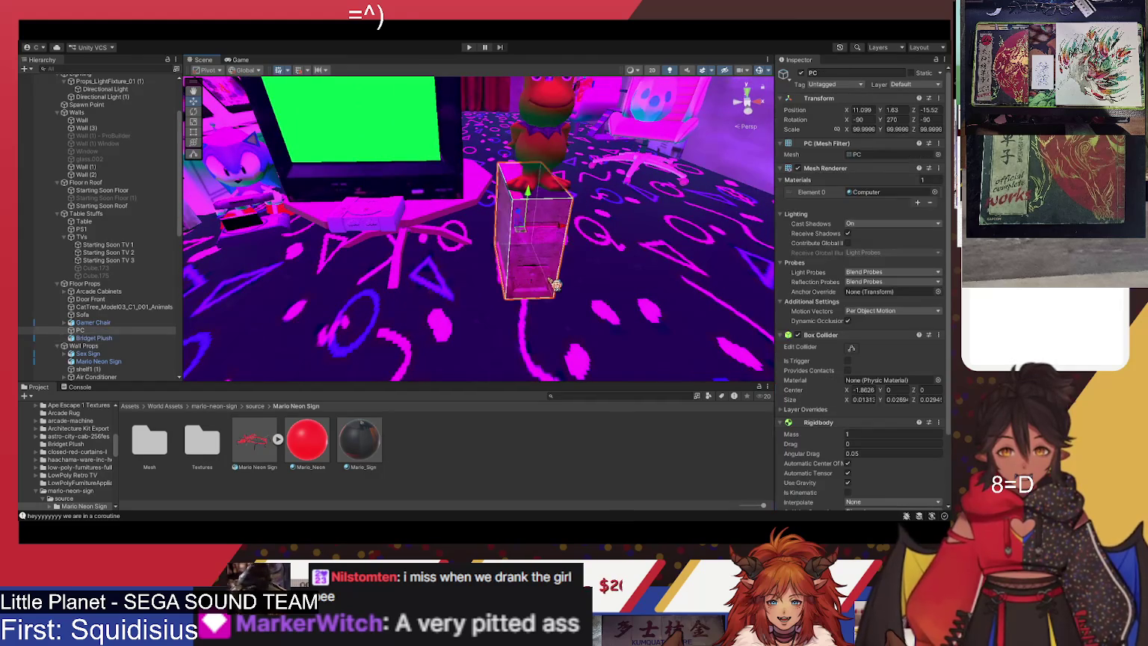
key(w)
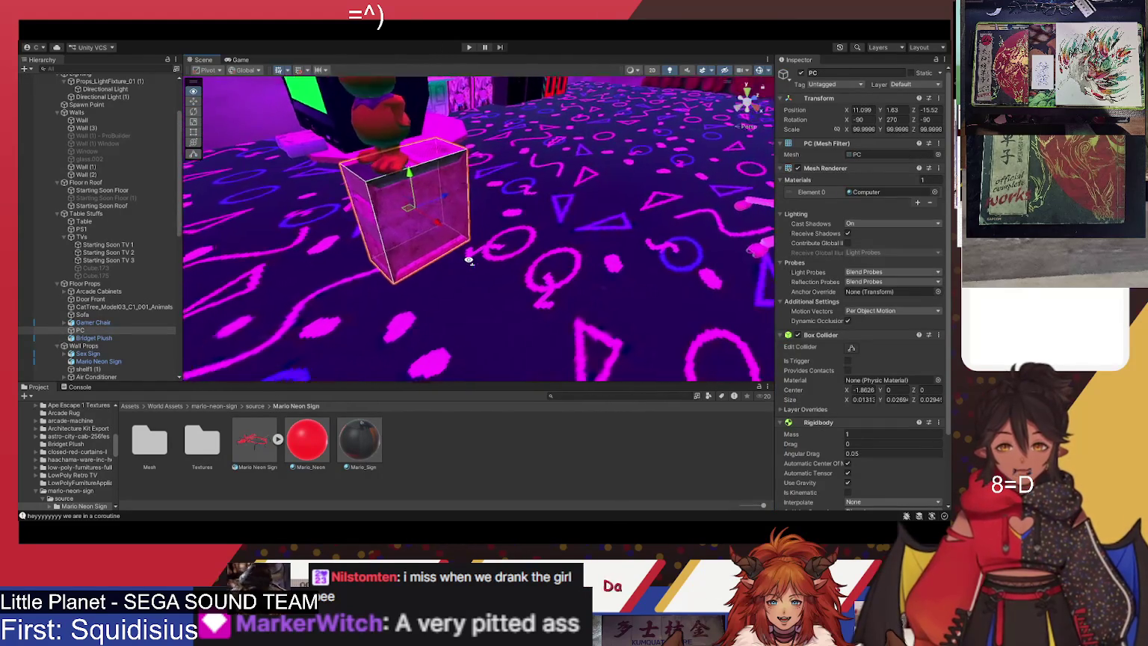
key(s)
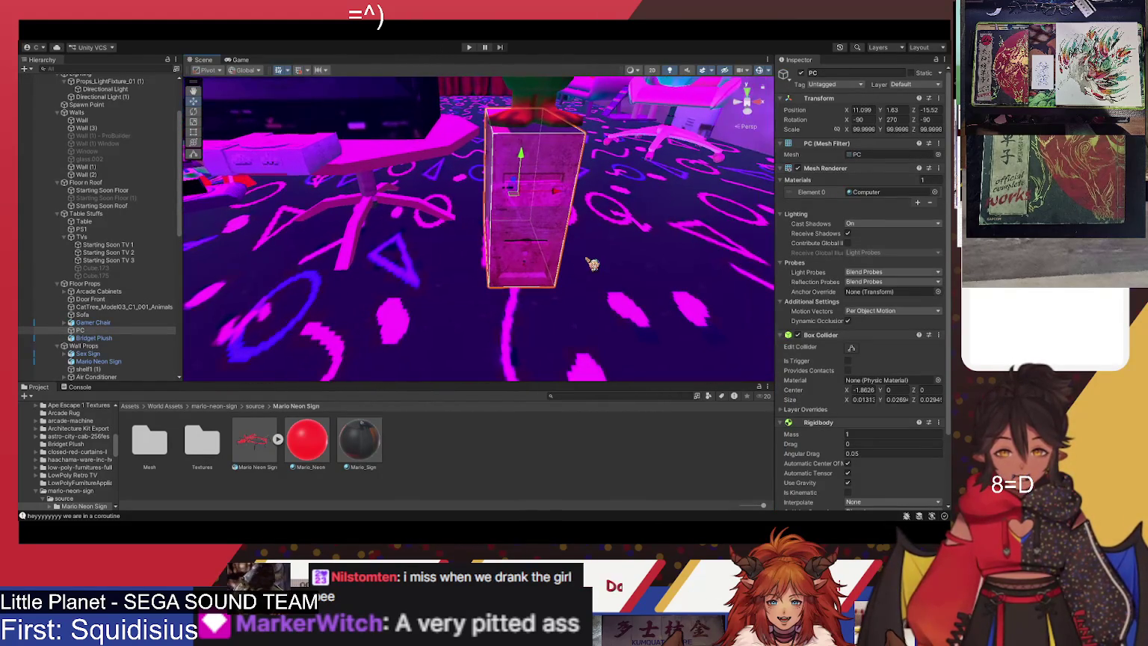
drag(612, 251, 610, 200)
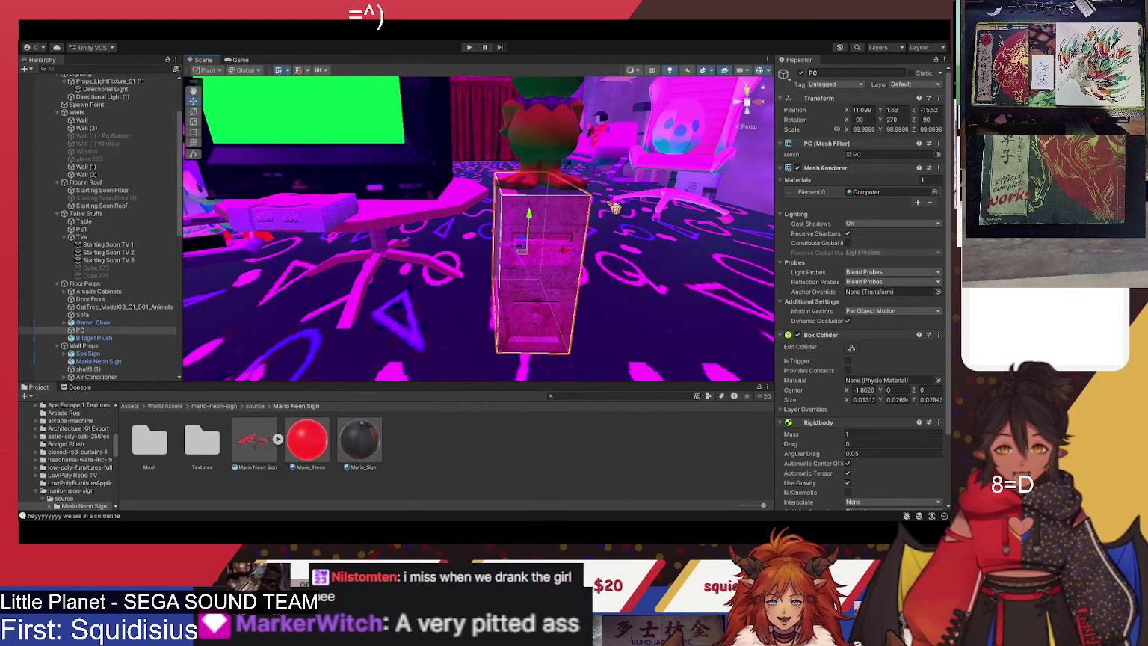
key(s)
key(a)
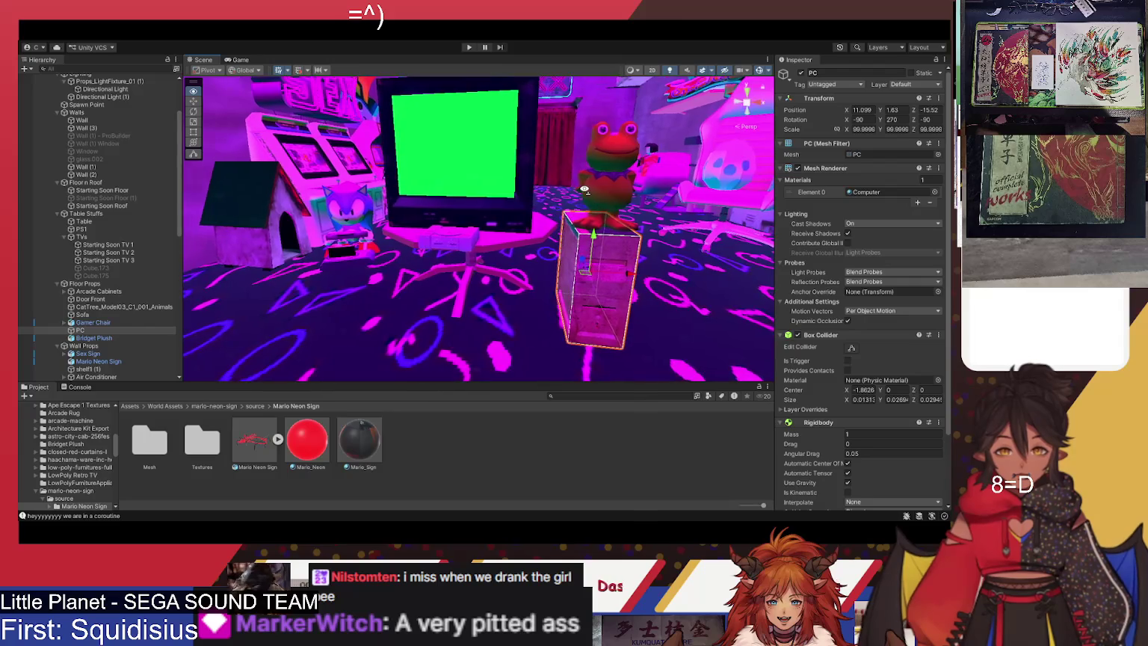
key(s)
drag(626, 202, 622, 179)
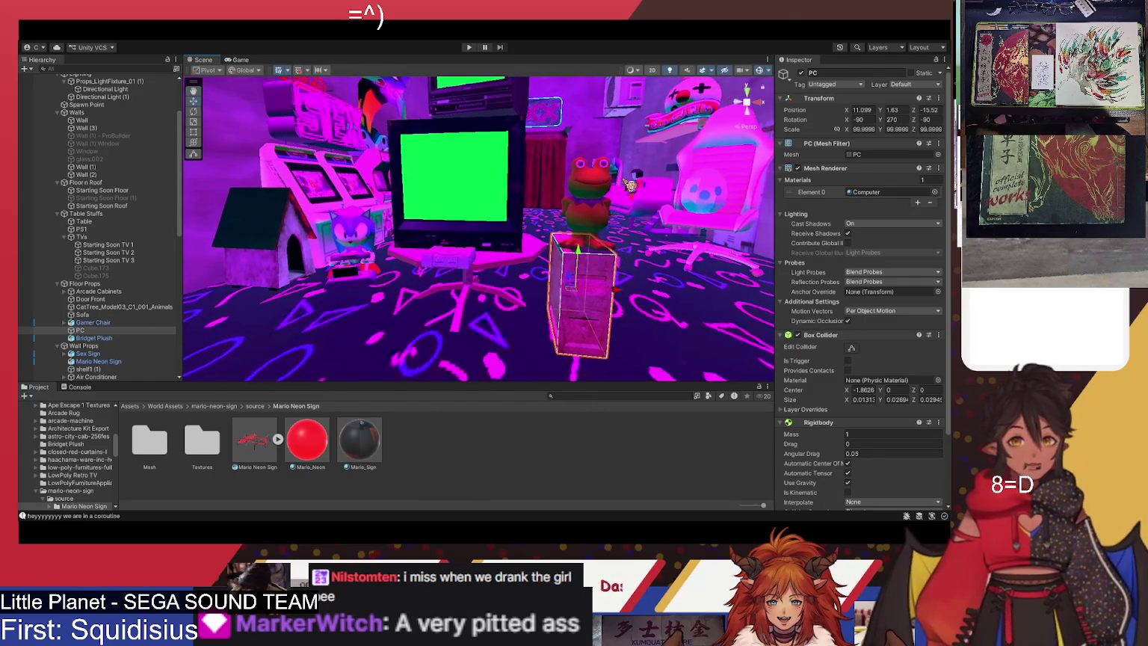
key(s)
drag(608, 222, 633, 181)
key(s)
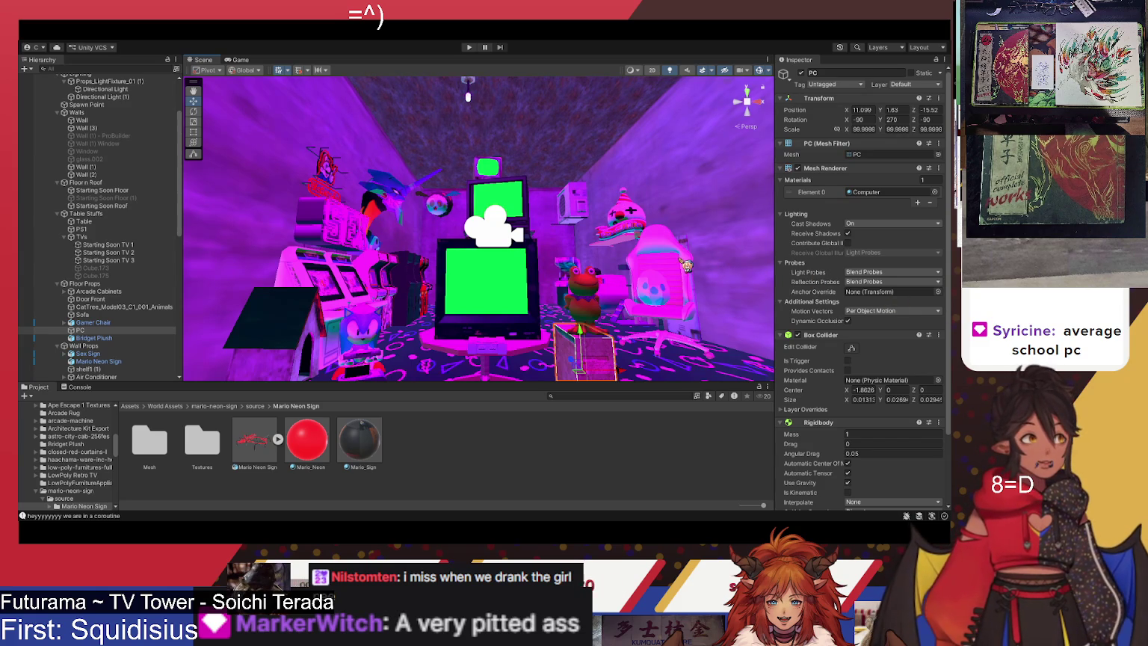
mouse_move(524, 254)
mouse_down()
mouse_move(527, 267)
mouse_move(512, 245)
mouse_up()
click(542, 145)
mouse_move(542, 145)
mouse_down()
mouse_move(611, 270)
mouse_move(611, 248)
mouse_move(589, 250)
mouse_move(613, 249)
mouse_up()
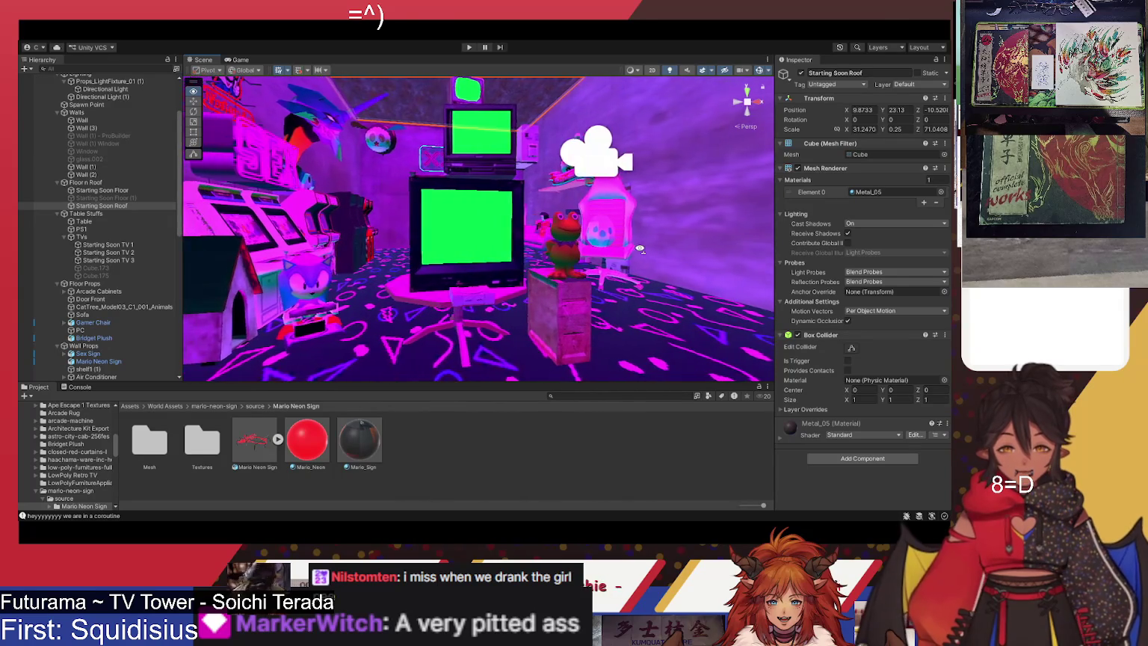
drag(575, 230, 487, 221)
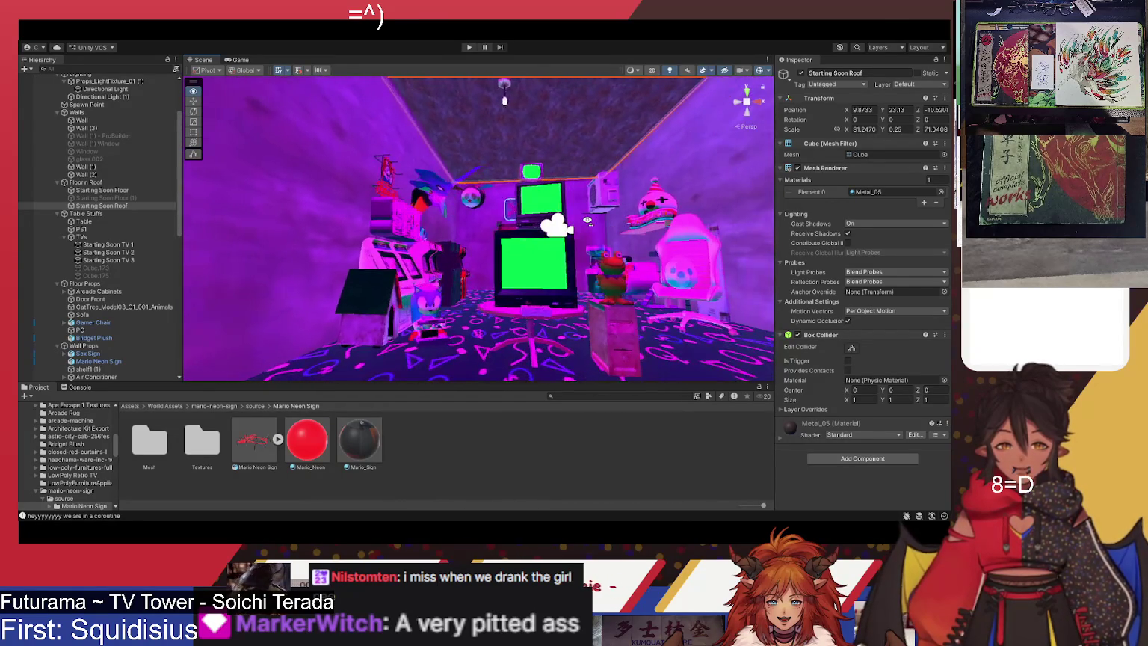
drag(588, 220, 588, 247)
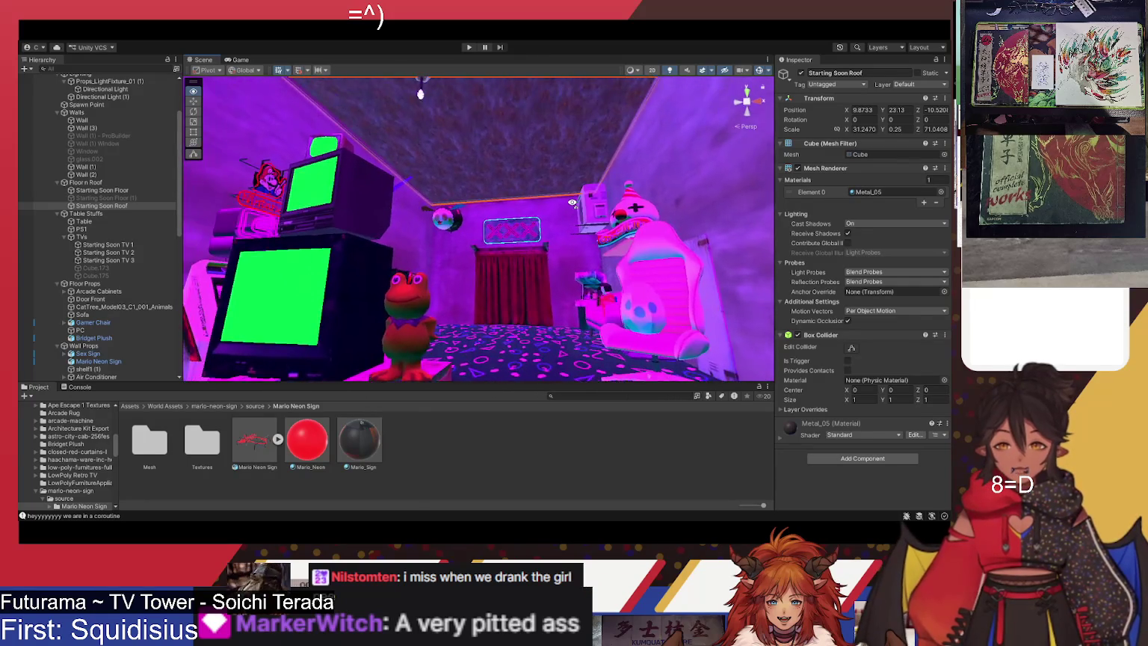
drag(546, 231, 554, 212)
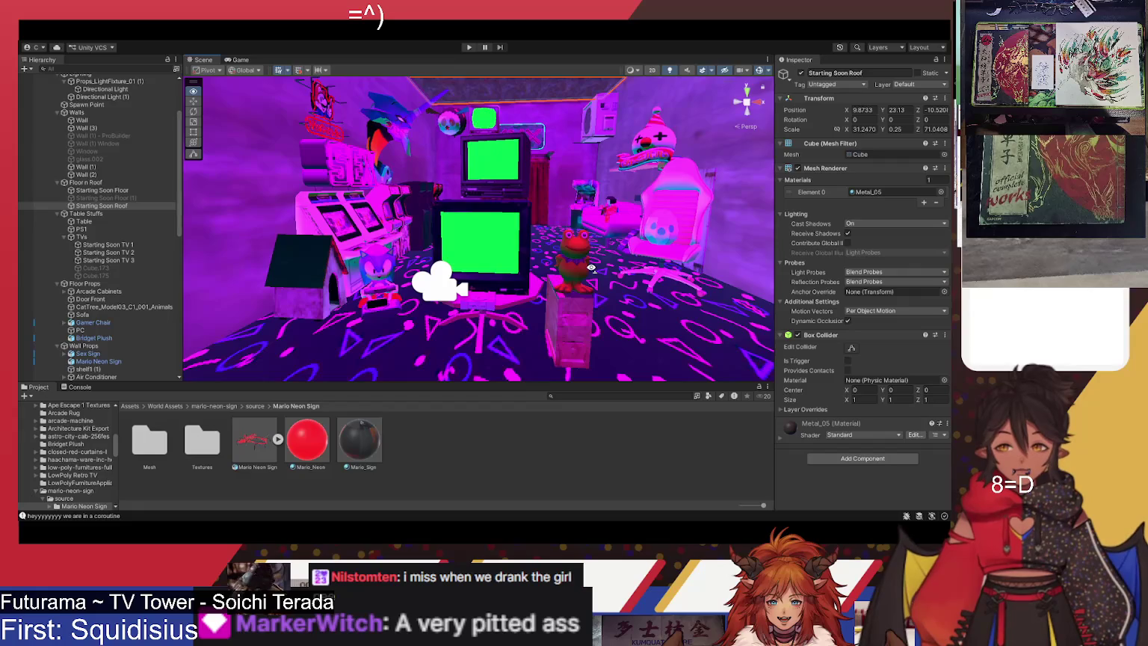
mouse_move(650, 260)
mouse_down()
mouse_move(646, 224)
mouse_move(528, 190)
mouse_move(671, 154)
mouse_move(325, 228)
mouse_move(591, 250)
mouse_move(573, 271)
mouse_move(637, 258)
mouse_up()
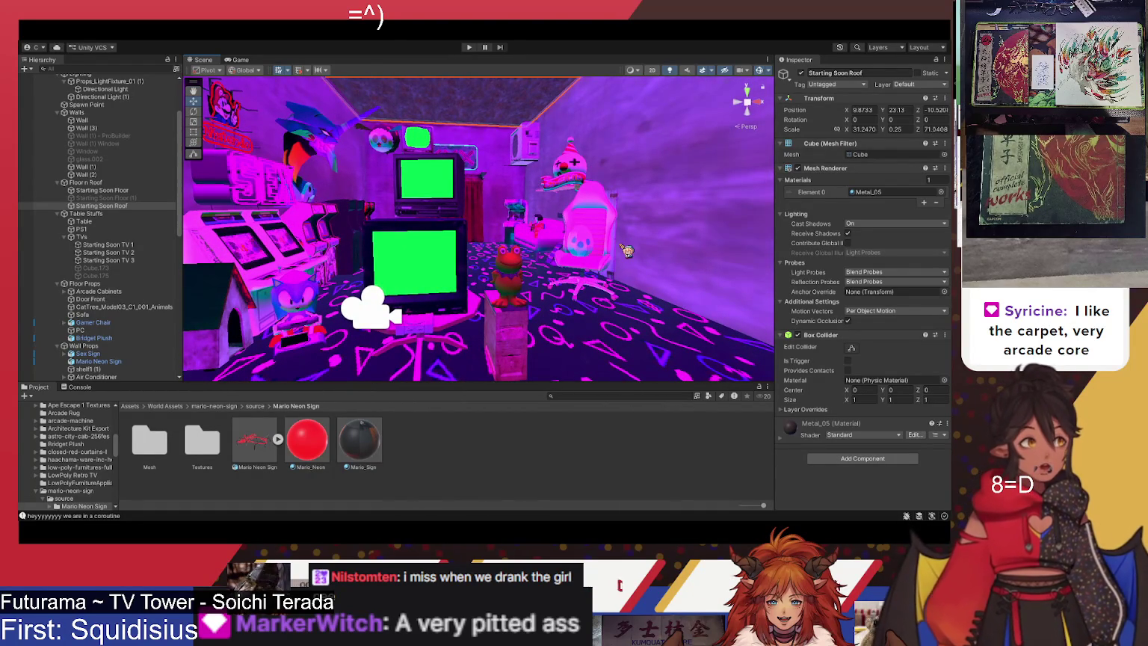
drag(571, 239, 410, 287)
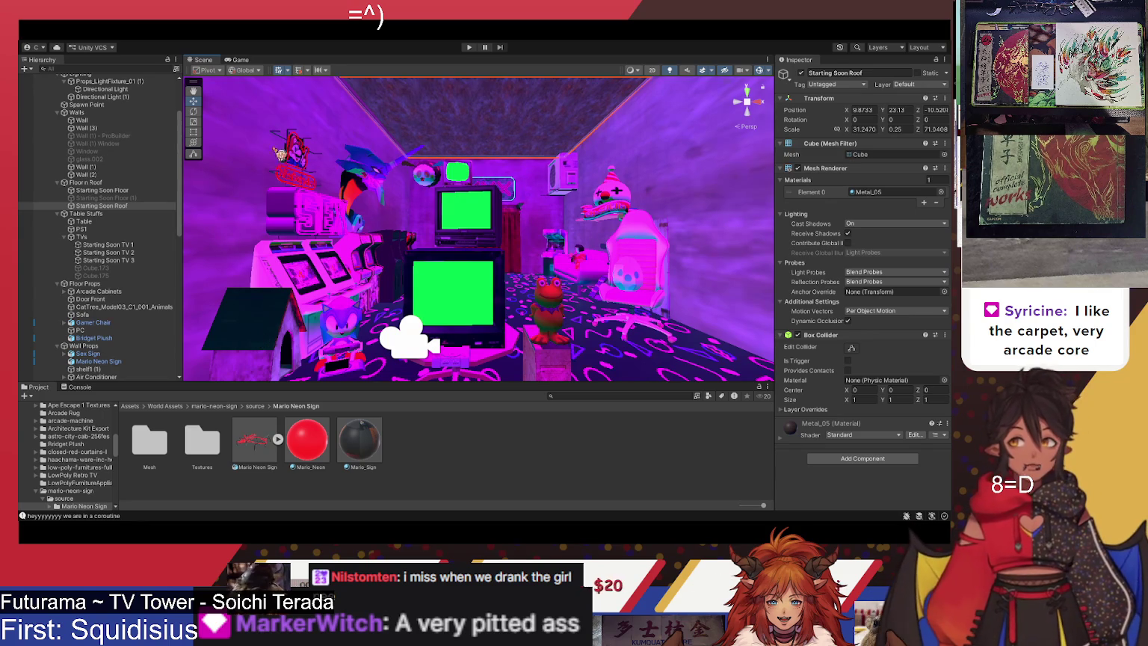
scroll(487, 218, up, 3)
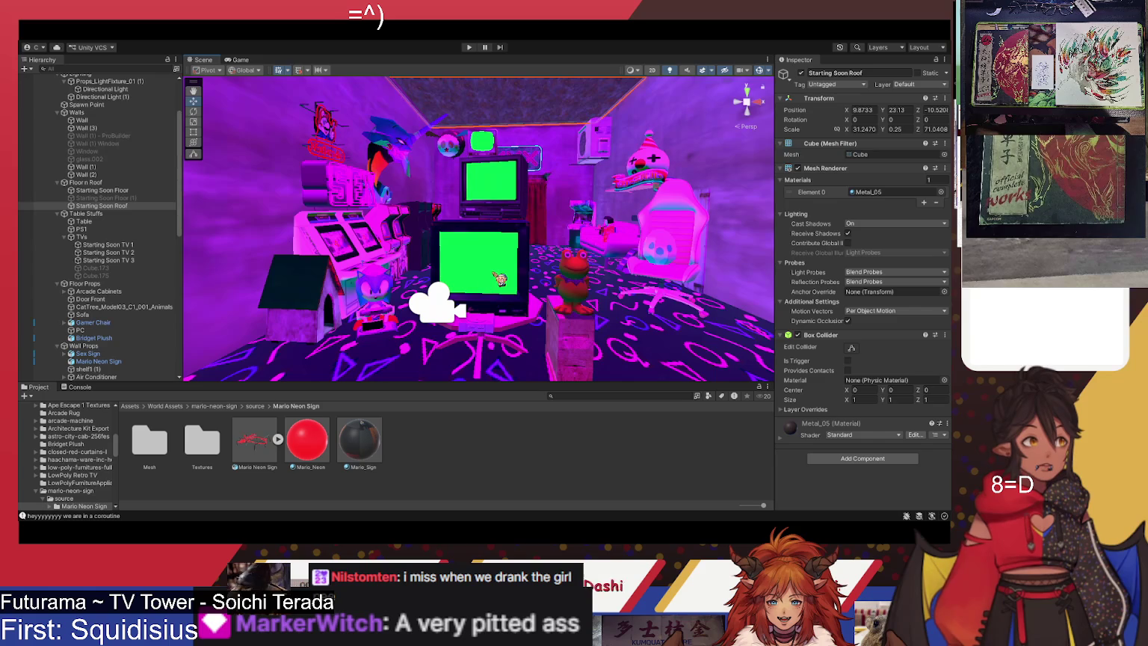
mouse_move(501, 279)
mouse_down()
mouse_move(505, 325)
mouse_move(495, 300)
mouse_move(410, 352)
mouse_move(474, 341)
mouse_move(520, 315)
mouse_move(506, 278)
mouse_move(625, 318)
mouse_move(376, 256)
mouse_move(312, 259)
mouse_move(269, 296)
mouse_up()
click(410, 241)
key(f)
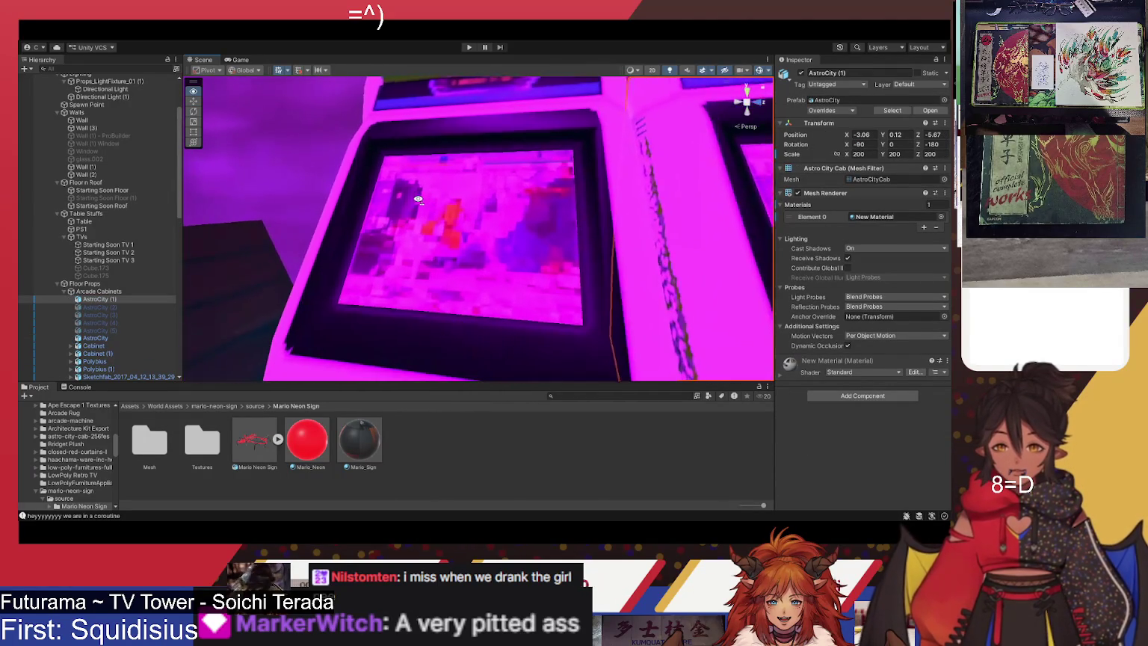
mouse_move(431, 223)
mouse_down()
mouse_move(409, 197)
mouse_move(503, 169)
mouse_up()
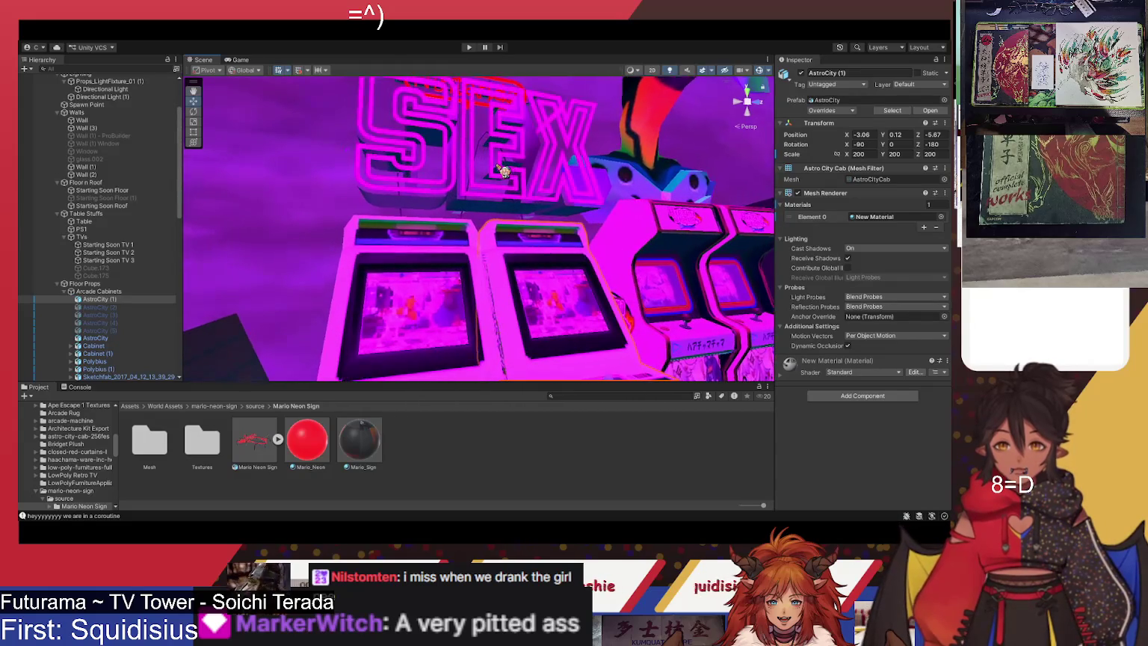
click(505, 171)
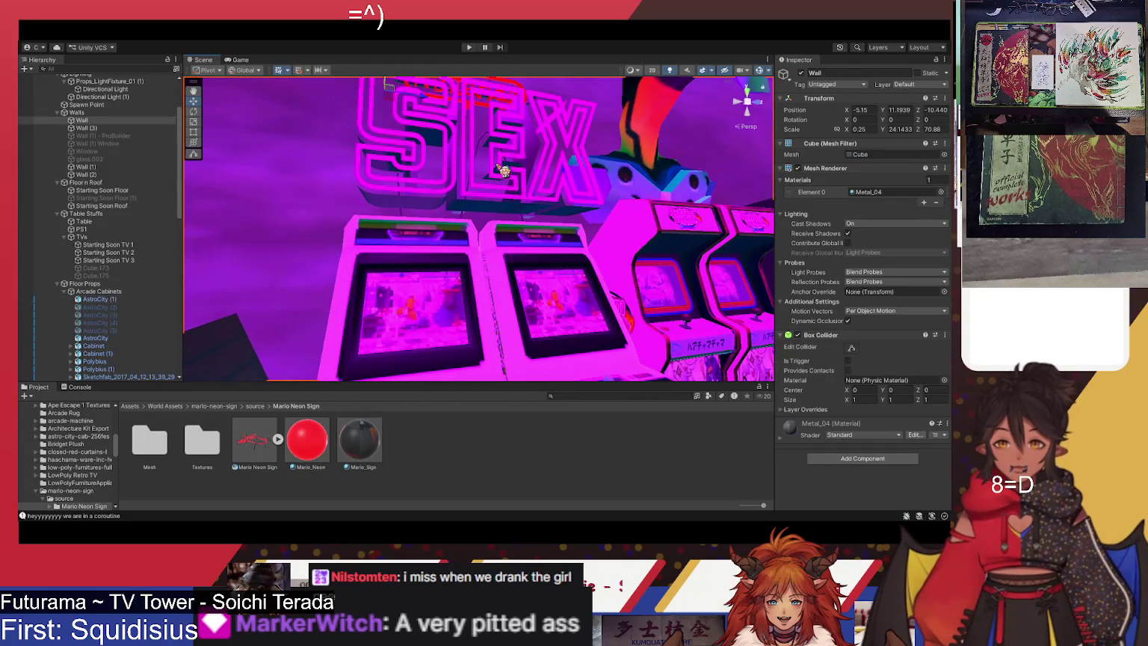
click(442, 202)
mouse_move(486, 197)
mouse_down()
mouse_move(522, 176)
mouse_move(418, 162)
mouse_move(443, 144)
mouse_move(447, 100)
mouse_move(435, 216)
mouse_up()
click(466, 193)
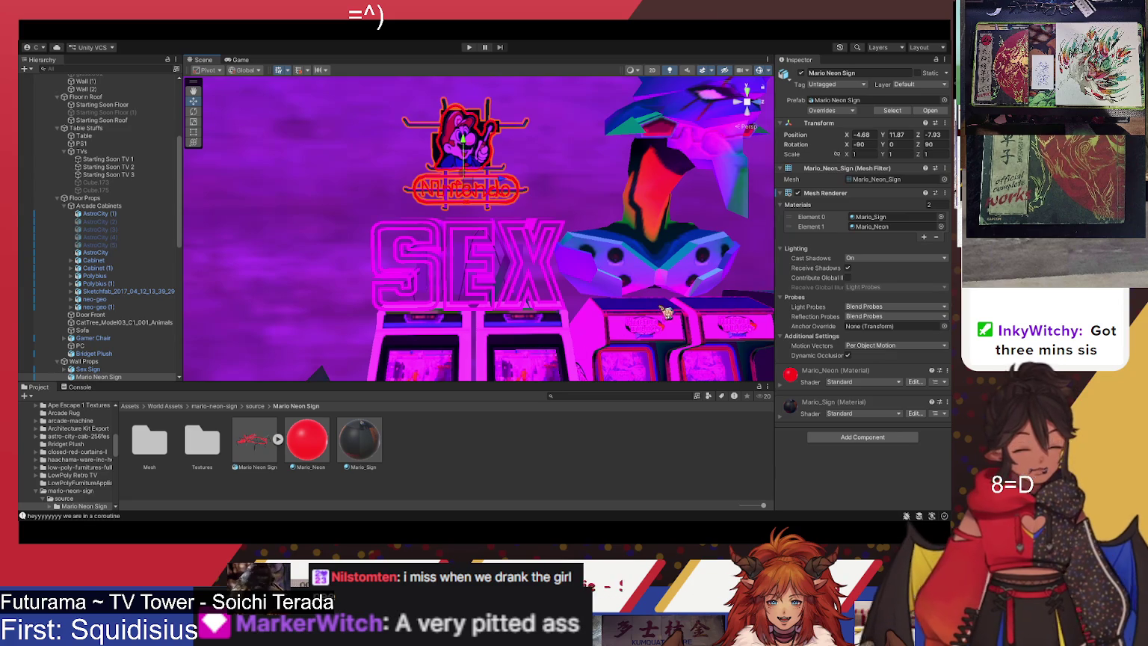
mouse_move(562, 315)
mouse_down()
mouse_move(636, 328)
mouse_move(630, 365)
mouse_move(543, 365)
mouse_move(490, 318)
mouse_up()
click(486, 311)
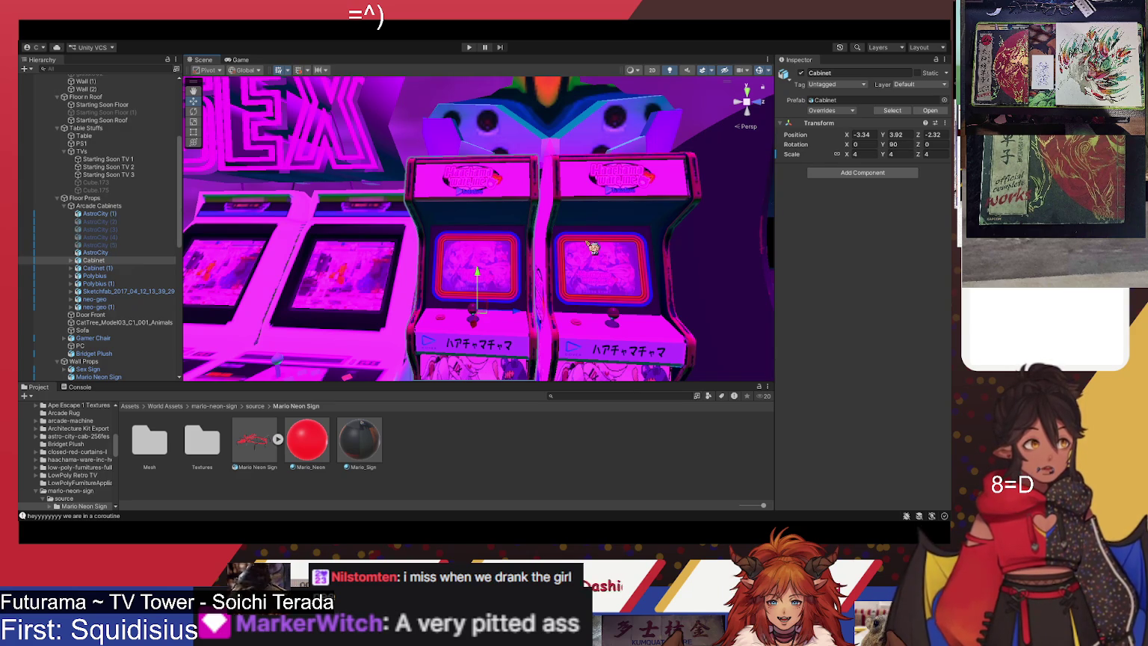
mouse_move(489, 302)
mouse_down()
mouse_move(533, 297)
mouse_move(486, 288)
mouse_move(510, 284)
mouse_move(482, 311)
mouse_move(488, 343)
mouse_move(510, 337)
mouse_move(528, 277)
mouse_move(494, 300)
mouse_move(507, 273)
mouse_move(473, 282)
mouse_move(482, 267)
mouse_move(501, 275)
mouse_move(493, 336)
mouse_move(488, 297)
mouse_move(494, 333)
mouse_up()
click(484, 283)
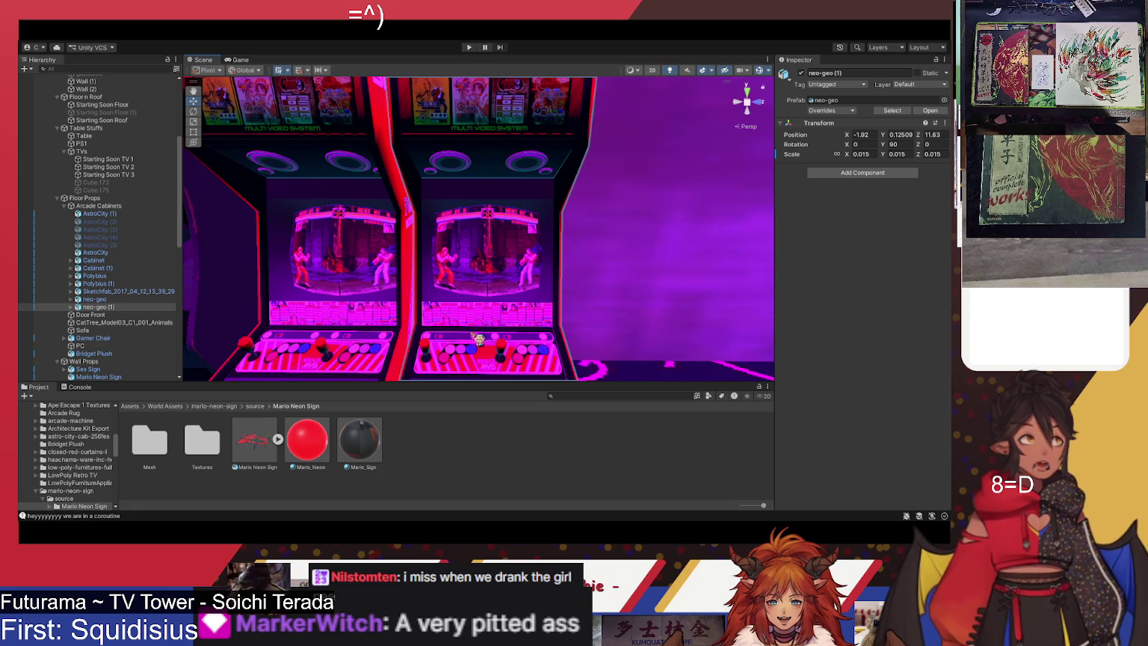
mouse_move(479, 352)
mouse_down()
mouse_move(530, 259)
mouse_move(526, 231)
mouse_move(516, 257)
mouse_move(593, 277)
mouse_move(741, 249)
mouse_move(364, 324)
mouse_move(328, 323)
mouse_move(285, 245)
mouse_move(342, 337)
mouse_move(452, 342)
mouse_up()
mouse_move(463, 393)
mouse_down()
mouse_move(303, 271)
mouse_move(218, 319)
mouse_move(322, 327)
mouse_move(604, 299)
mouse_move(448, 303)
mouse_move(547, 310)
mouse_up()
click(527, 297)
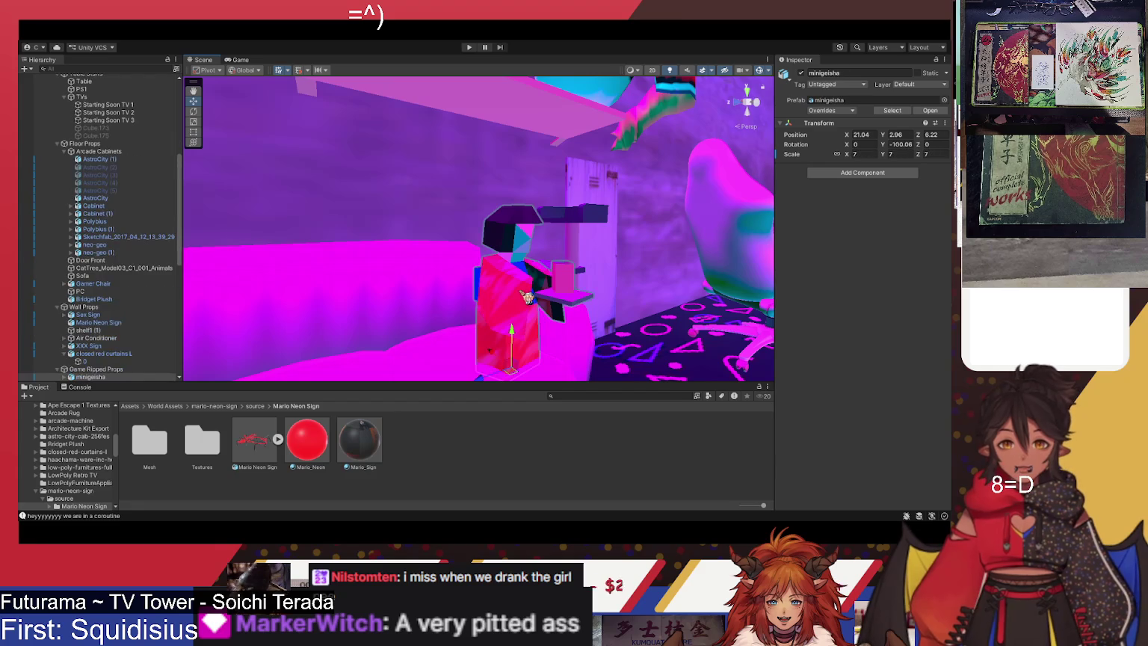
click(531, 296)
mouse_move(537, 295)
mouse_down()
mouse_move(610, 282)
mouse_move(603, 320)
mouse_move(548, 316)
mouse_move(523, 254)
mouse_move(545, 282)
mouse_up()
scroll(535, 316, down, 5)
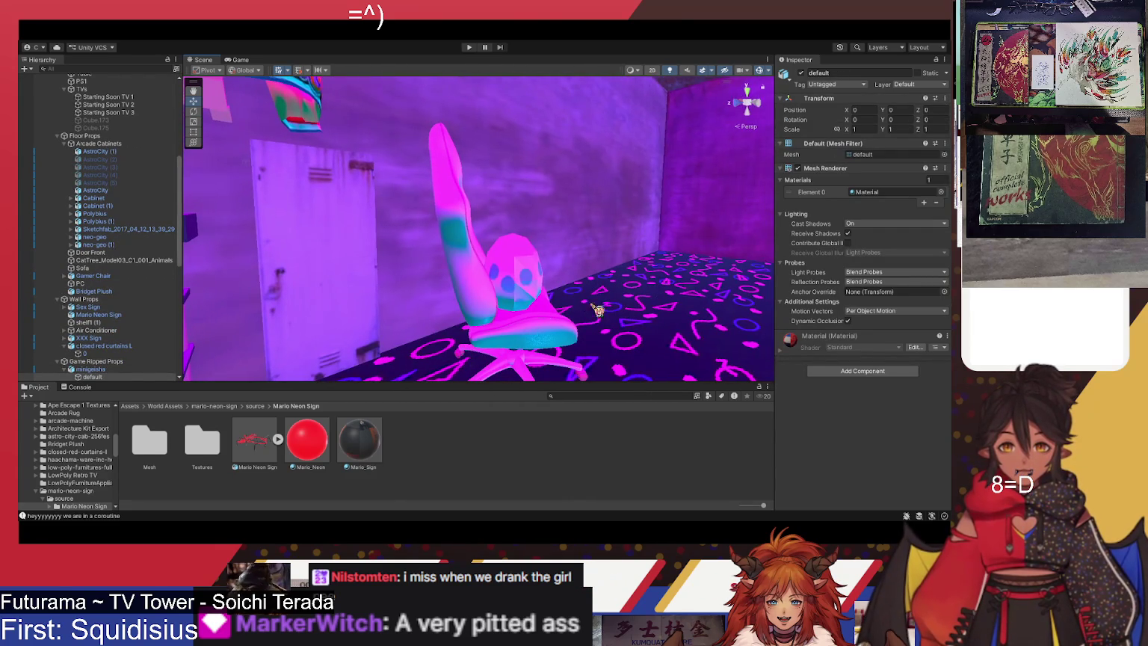
click(550, 281)
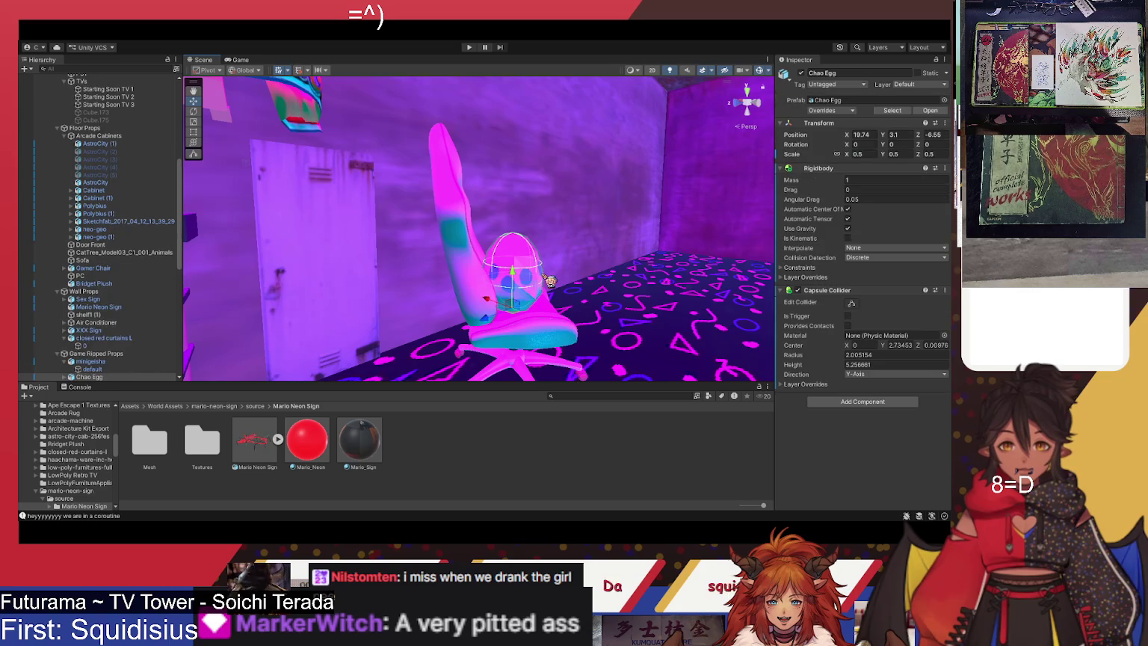
mouse_move(604, 259)
mouse_down()
mouse_move(441, 161)
mouse_move(456, 179)
mouse_up()
click(463, 185)
mouse_move(548, 202)
mouse_down()
mouse_move(325, 304)
mouse_move(319, 338)
mouse_up()
click(319, 339)
key(f)
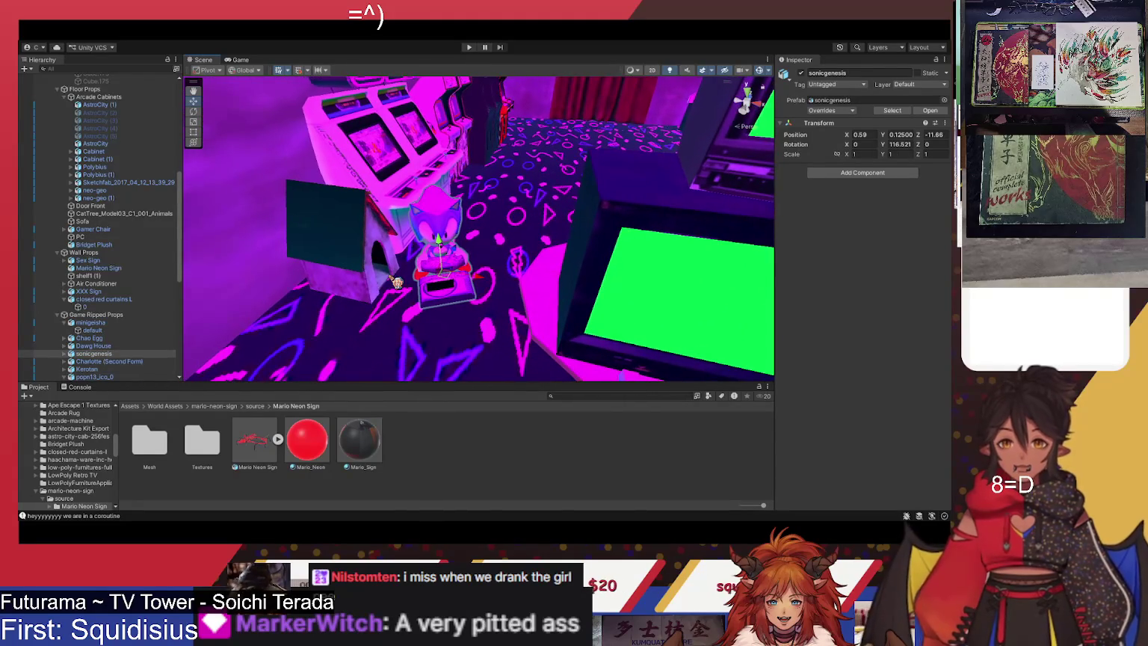
click(387, 252)
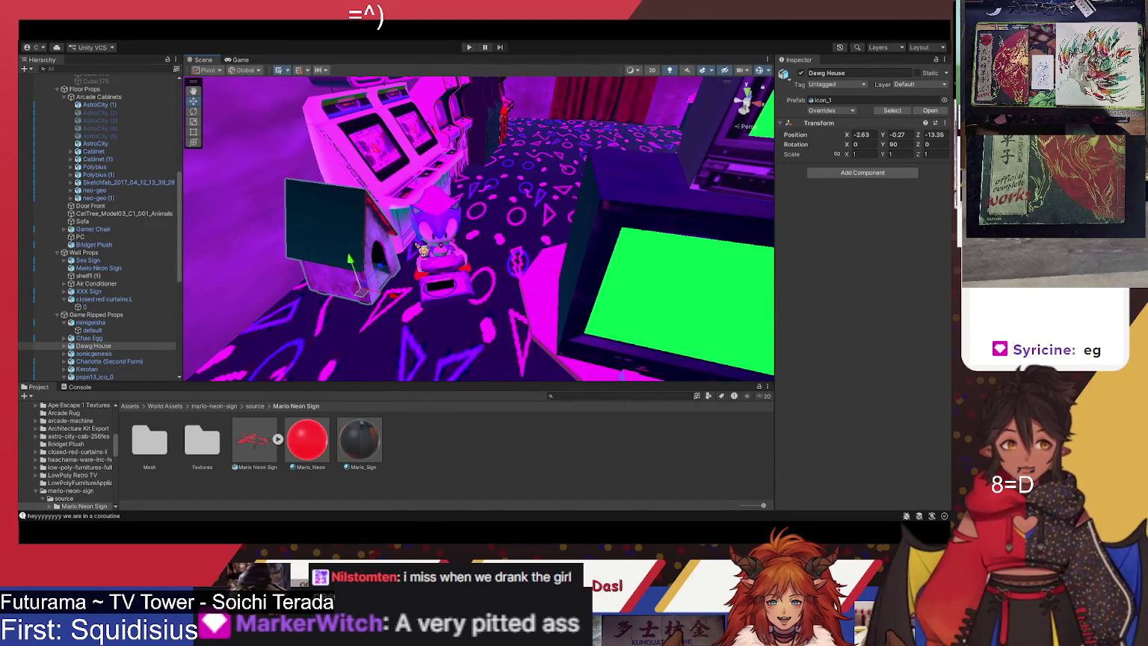
mouse_move(392, 336)
mouse_down()
mouse_move(498, 273)
mouse_move(478, 273)
mouse_up()
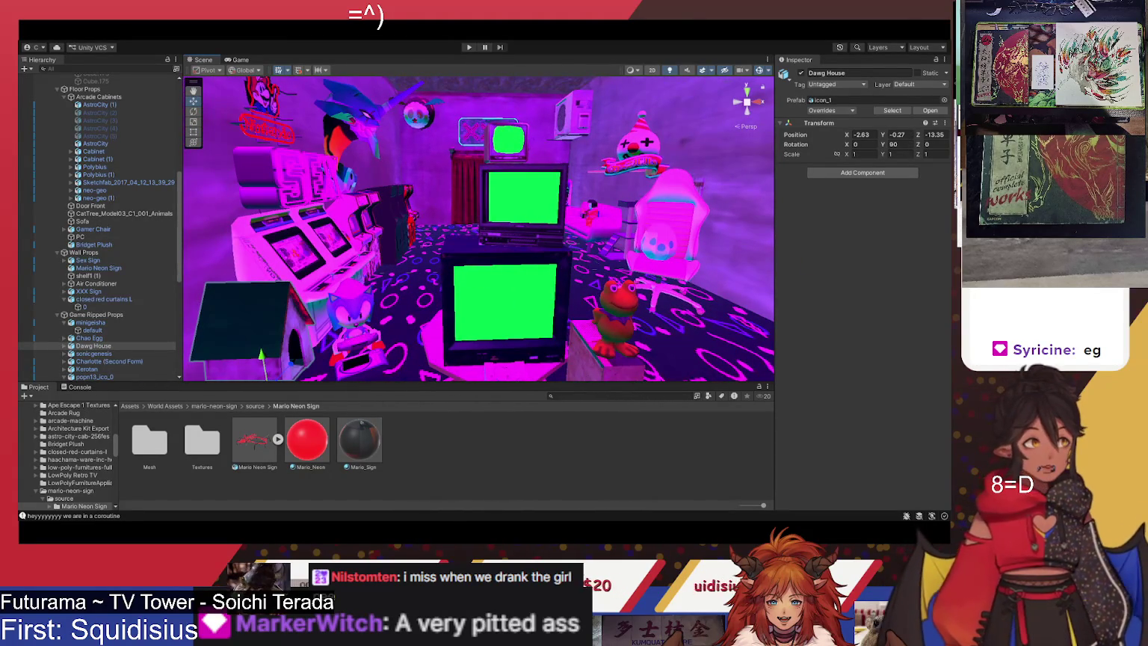
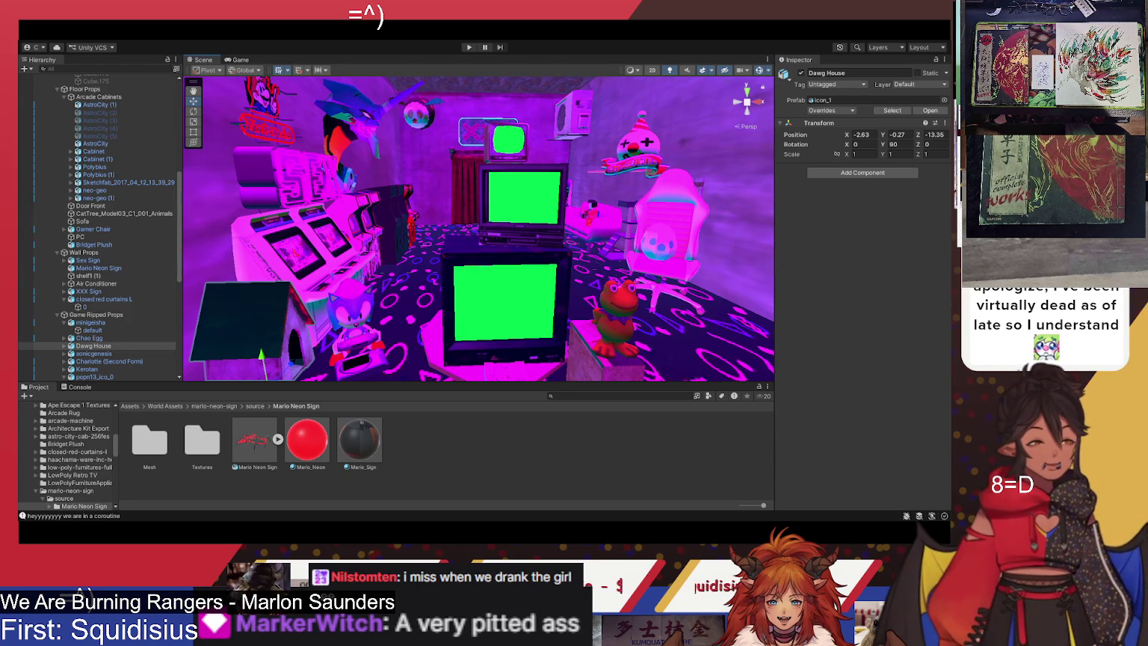
Fly through the arcade room past the curtains and sofa to the corridor's end wall
mouse_move(516, 240)
mouse_down()
mouse_move(460, 234)
mouse_move(516, 243)
mouse_move(537, 222)
mouse_move(679, 249)
mouse_move(678, 261)
mouse_up()
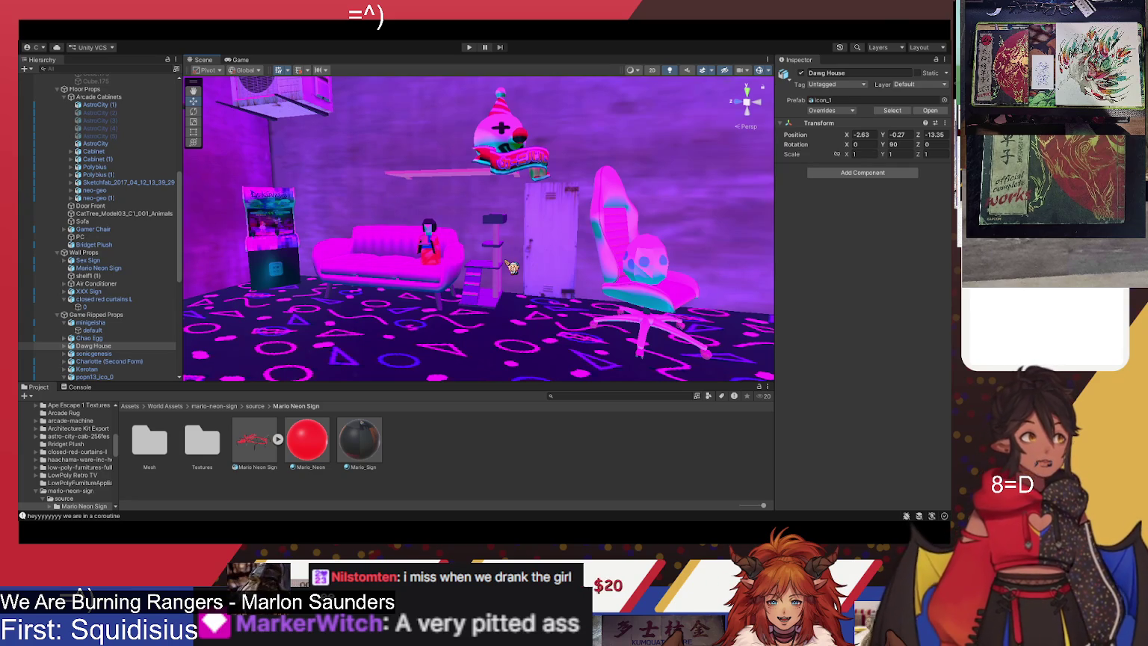
drag(538, 225, 429, 222)
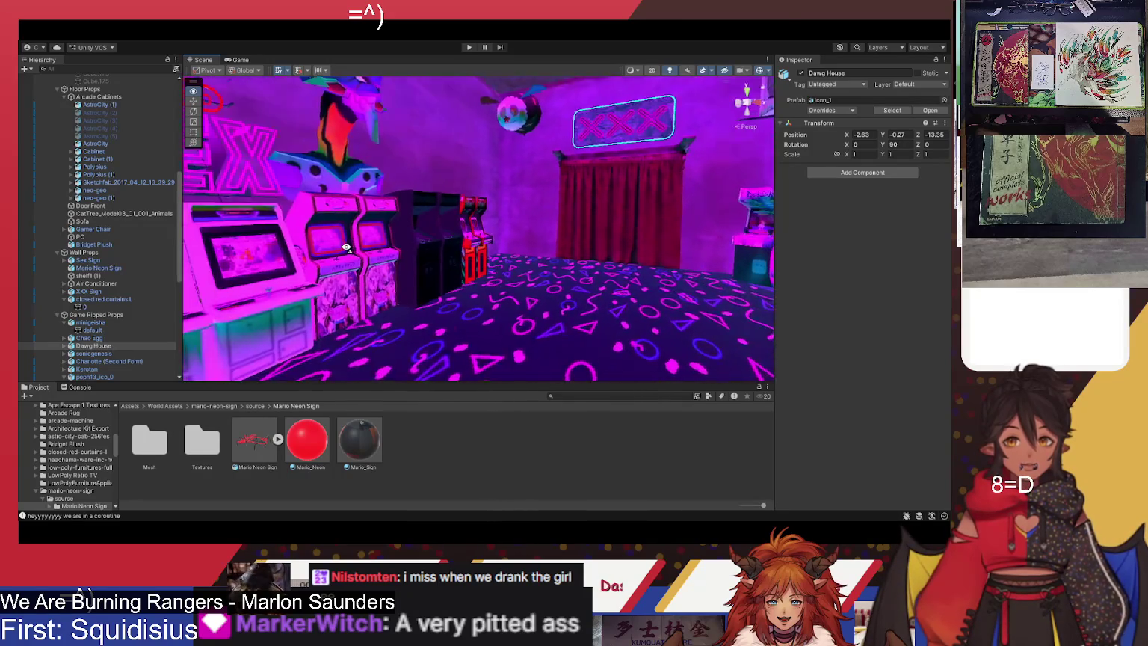
mouse_move(276, 219)
mouse_down()
mouse_move(455, 213)
mouse_move(477, 237)
mouse_up()
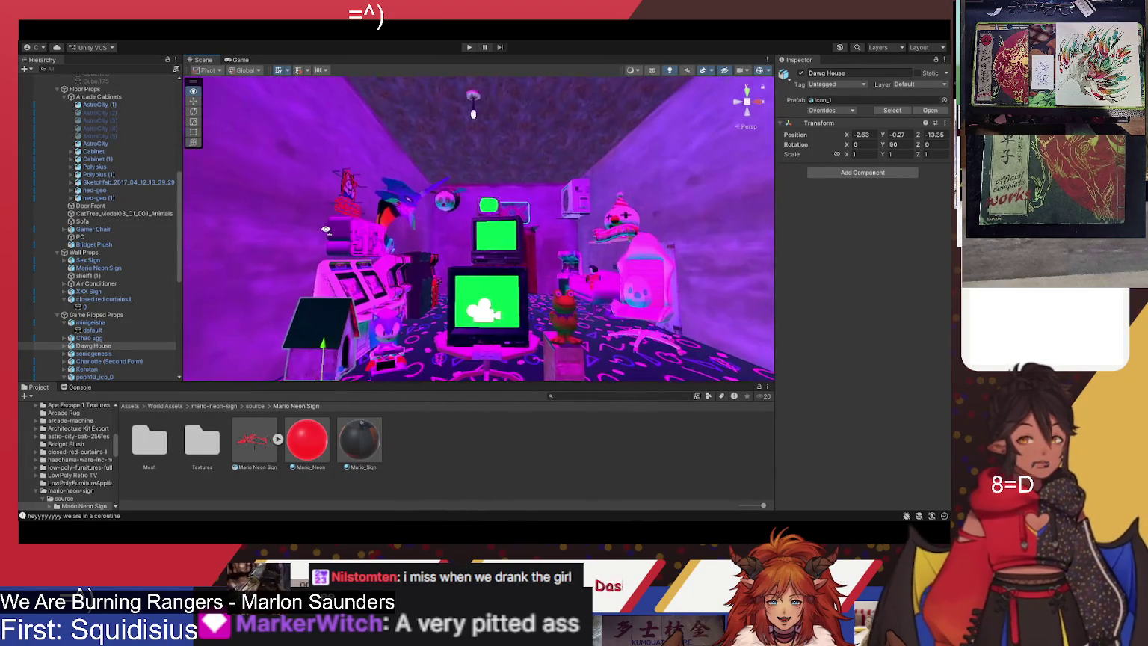
mouse_move(685, 292)
mouse_down()
mouse_move(562, 320)
mouse_move(572, 338)
mouse_up()
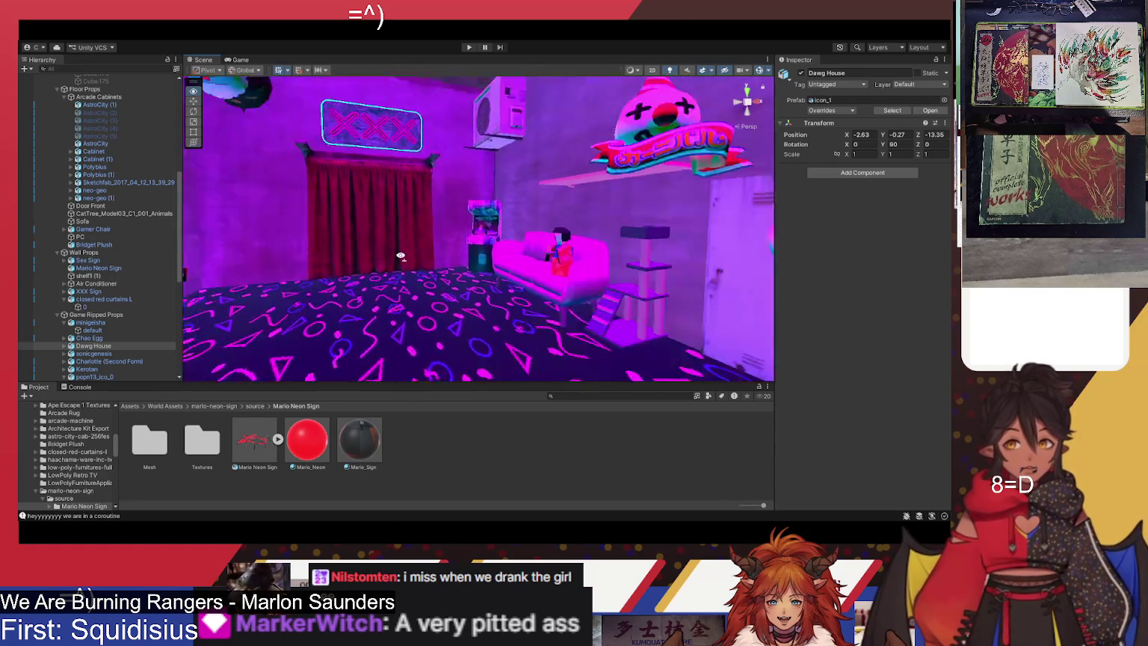
drag(425, 225, 572, 269)
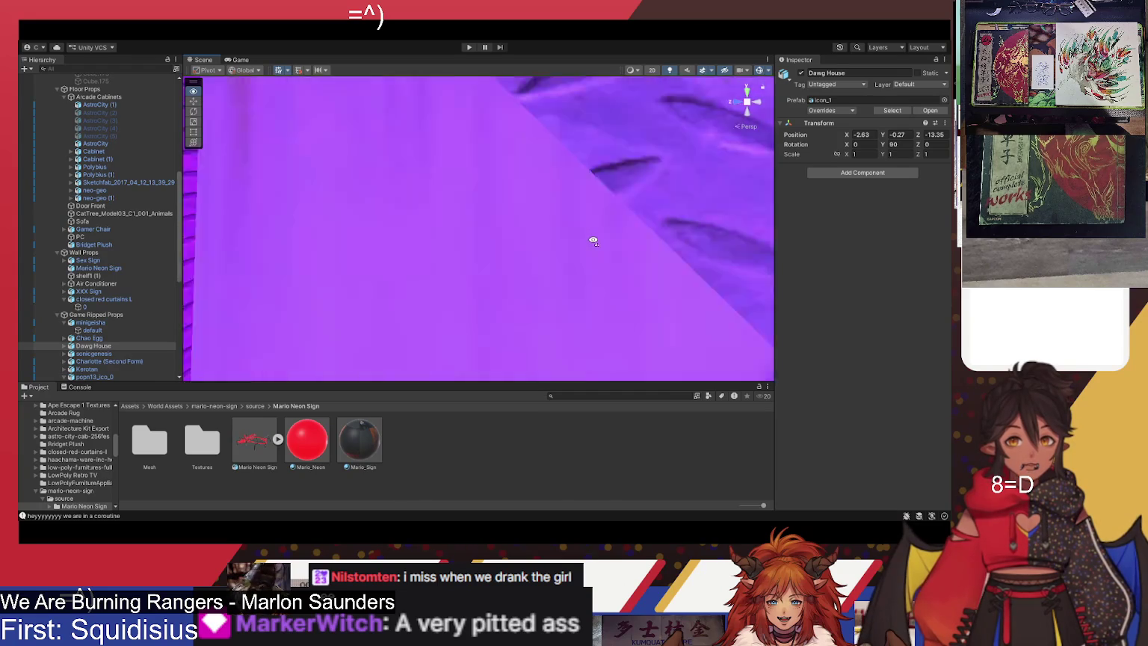
drag(575, 235, 376, 148)
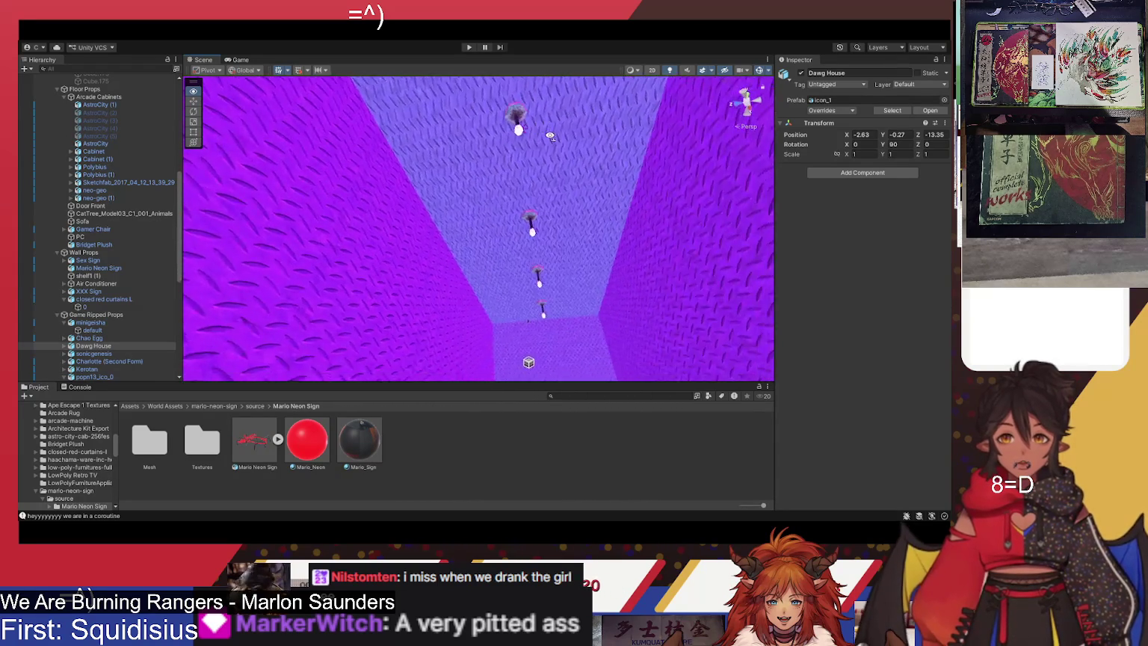
key(w)
drag(571, 258, 602, 247)
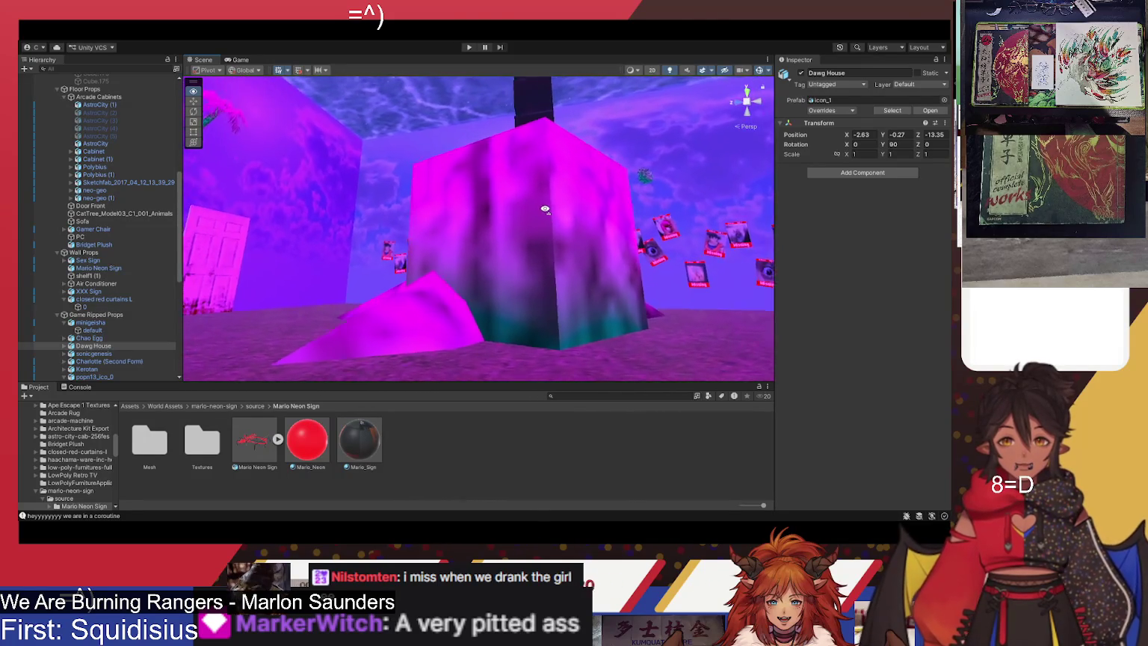
Turn toward the Missing posters and close in on the pink cube and TV wall
mouse_move(489, 196)
mouse_down()
mouse_move(452, 186)
mouse_move(554, 188)
mouse_up()
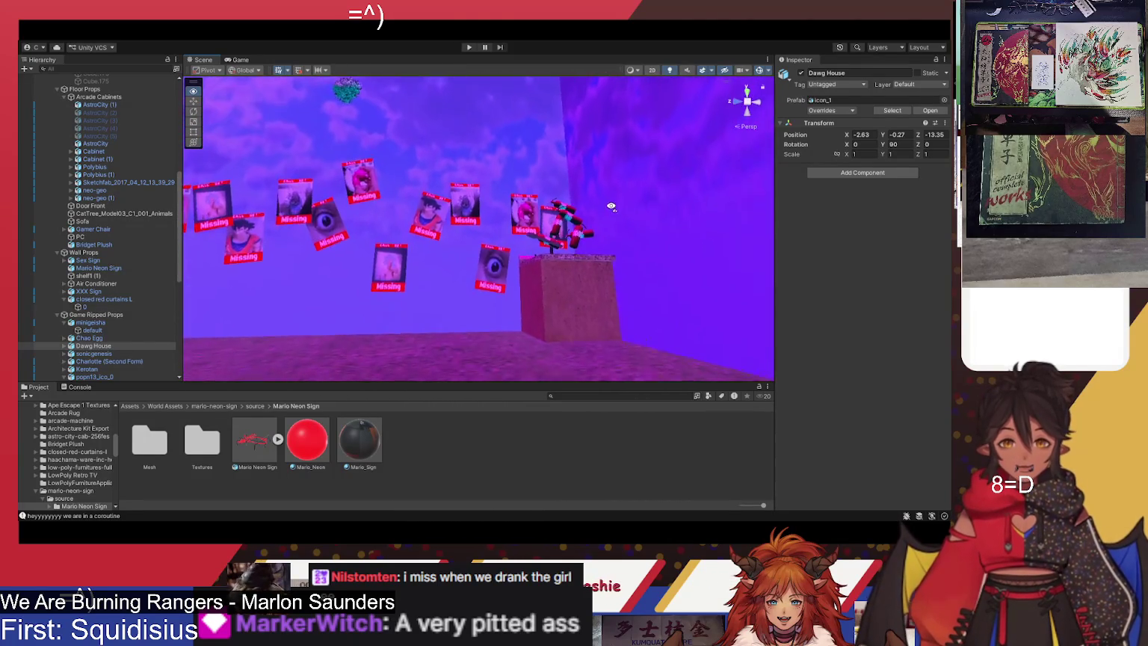
mouse_move(238, 232)
mouse_down()
mouse_move(210, 226)
mouse_move(354, 174)
mouse_move(549, 228)
mouse_move(528, 215)
mouse_up()
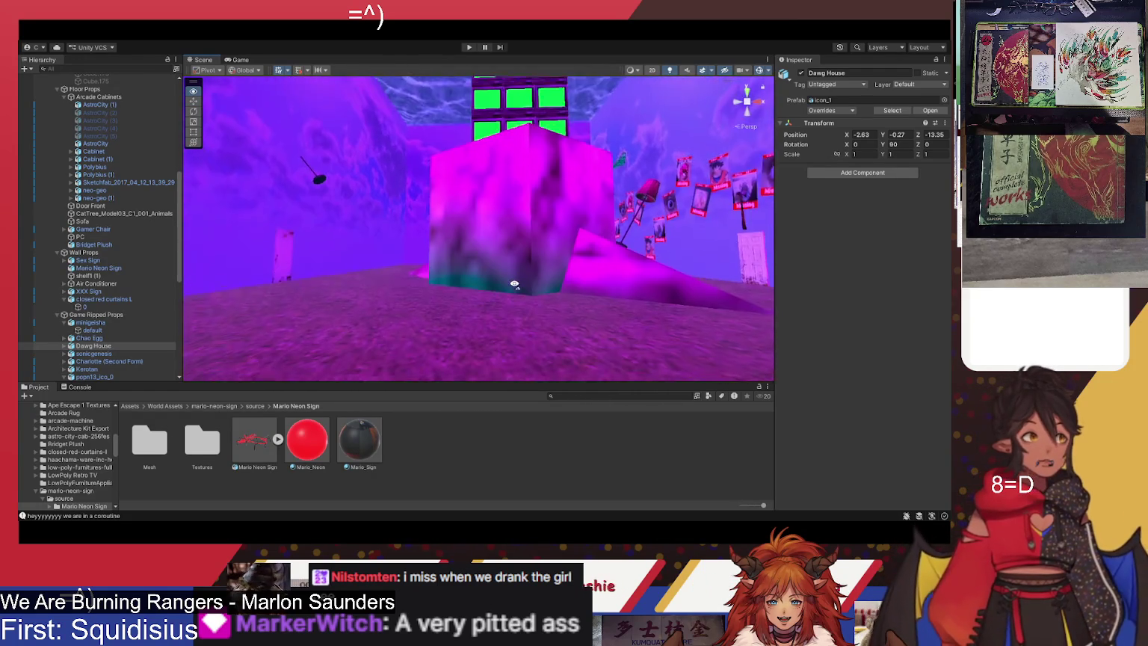
mouse_move(495, 289)
mouse_down()
mouse_move(492, 232)
mouse_move(518, 234)
mouse_move(520, 256)
mouse_move(559, 282)
mouse_move(672, 317)
mouse_move(645, 298)
mouse_move(467, 291)
mouse_up()
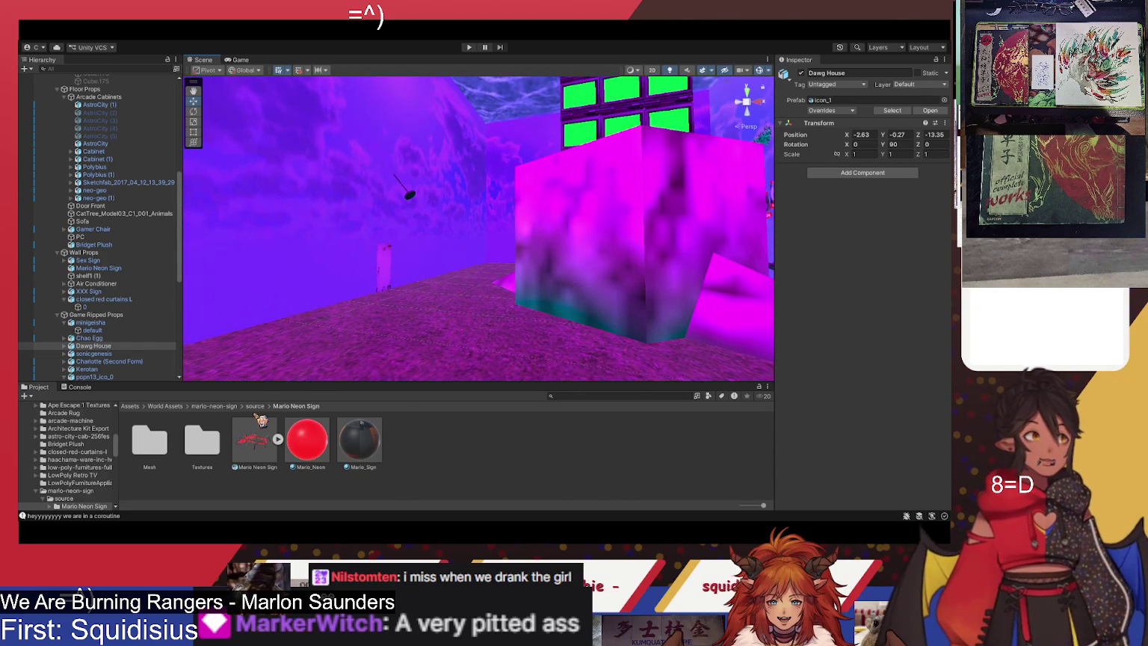
mouse_move(451, 281)
mouse_down()
mouse_move(428, 280)
mouse_move(465, 283)
mouse_up()
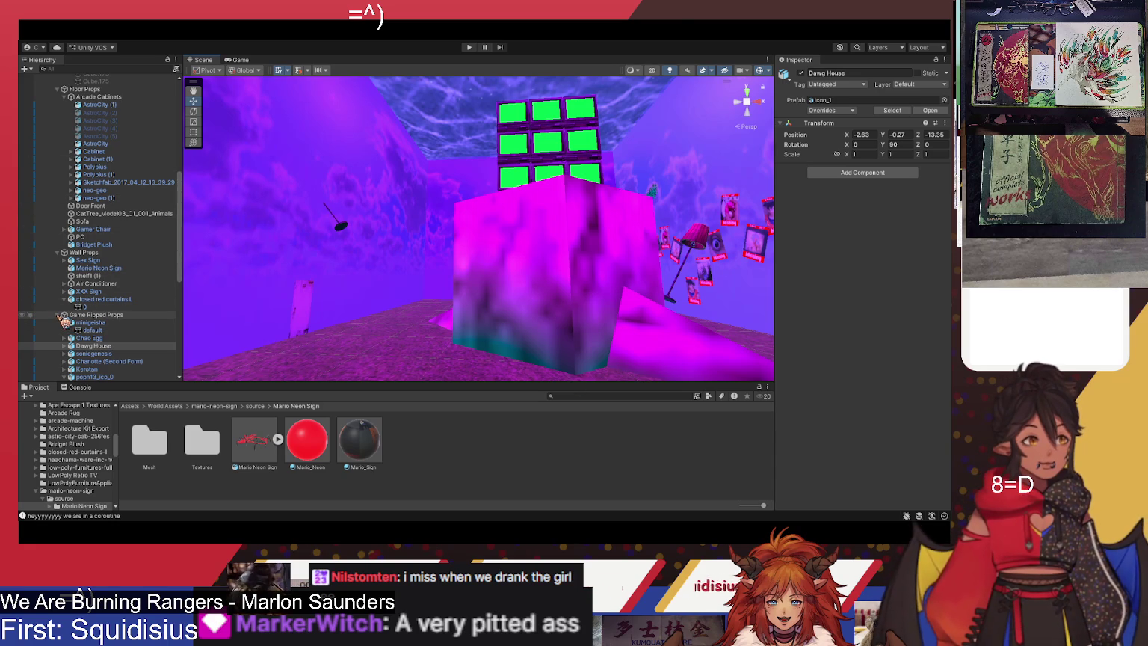
mouse_move(520, 237)
mouse_down()
mouse_move(545, 223)
mouse_move(523, 214)
mouse_up()
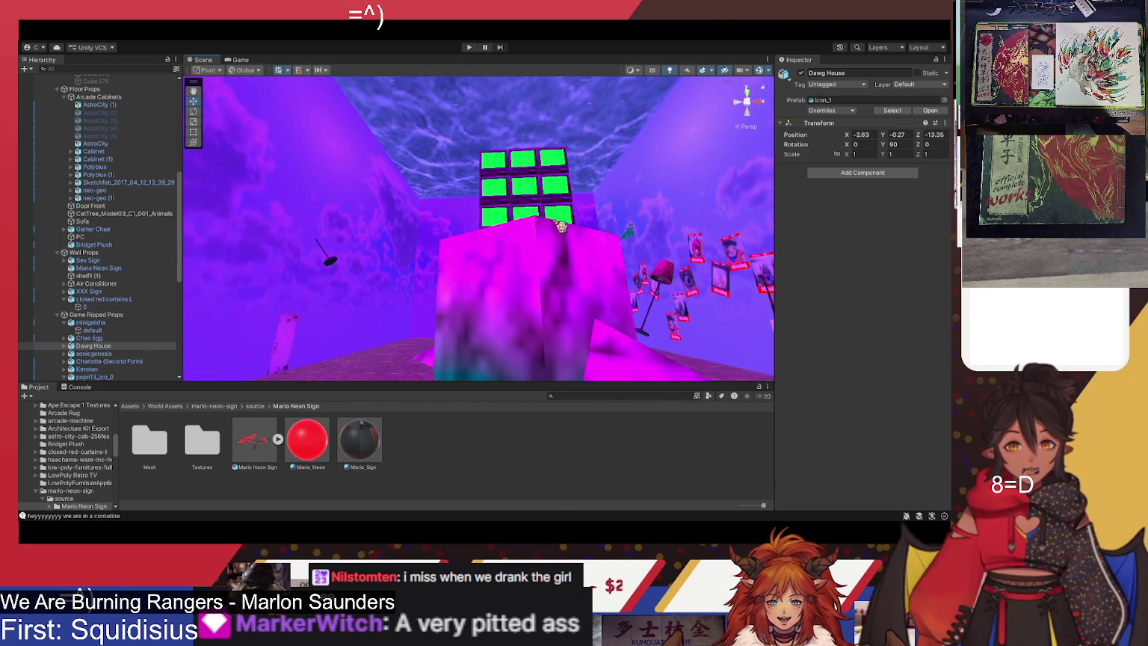
mouse_move(435, 191)
mouse_down()
mouse_move(491, 264)
mouse_move(451, 141)
mouse_move(452, 104)
mouse_move(534, 333)
mouse_up()
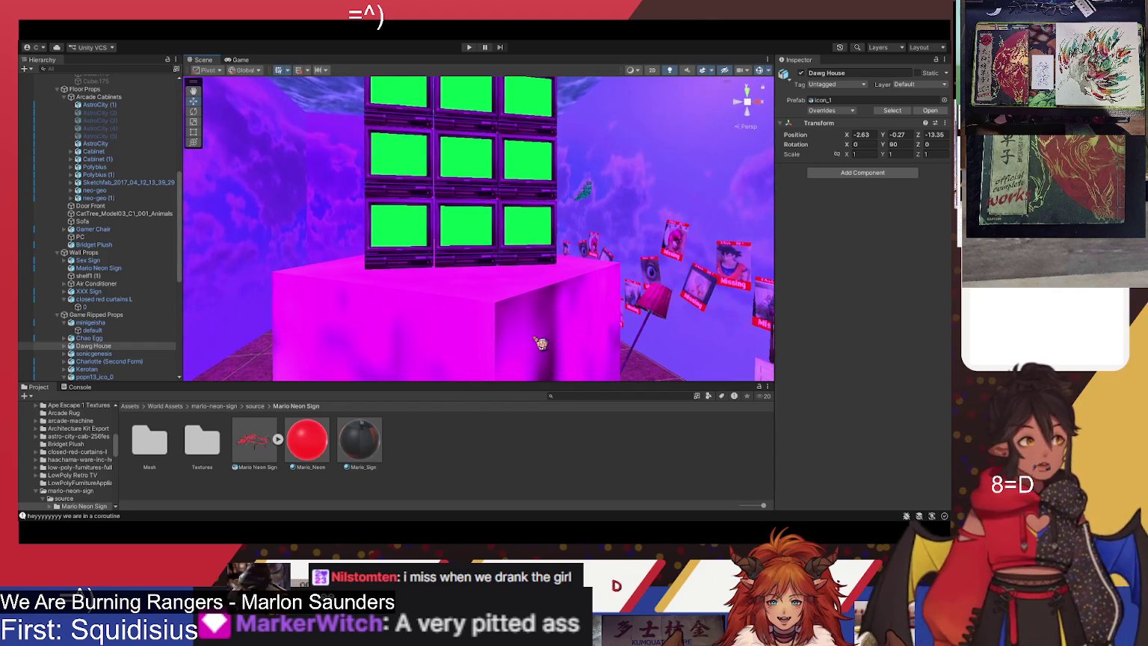
Select the pink stump_0 block, then the sky Wall, to inspect each
click(539, 367)
drag(607, 267, 523, 316)
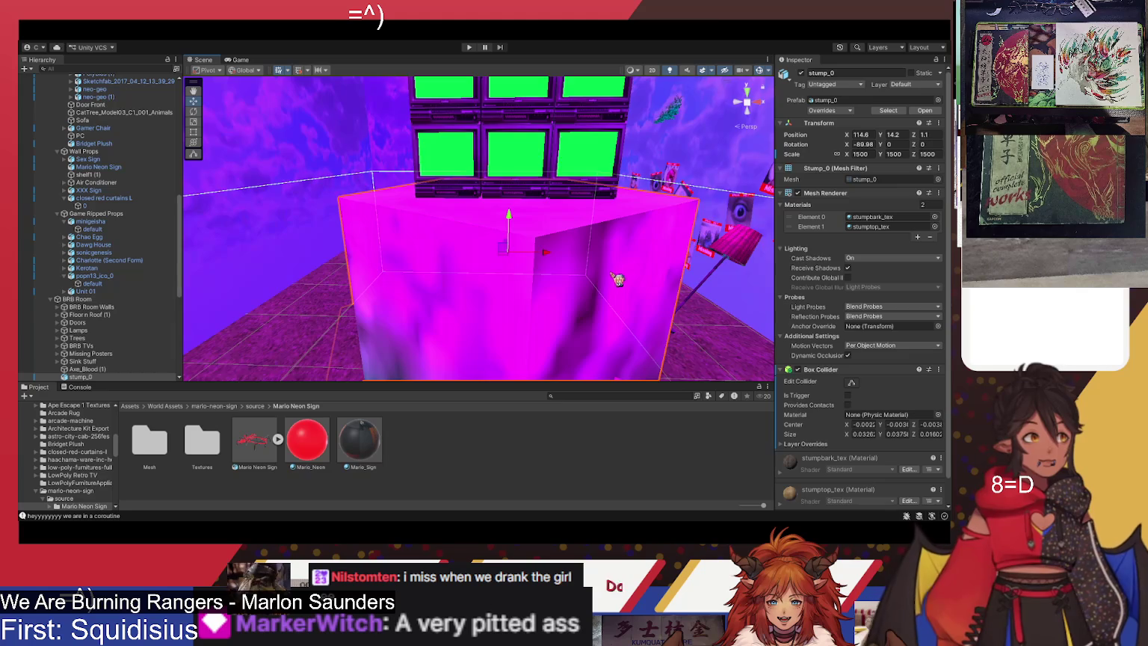
mouse_move(410, 216)
mouse_down()
mouse_move(323, 203)
mouse_move(405, 190)
mouse_move(454, 154)
mouse_up()
click(405, 191)
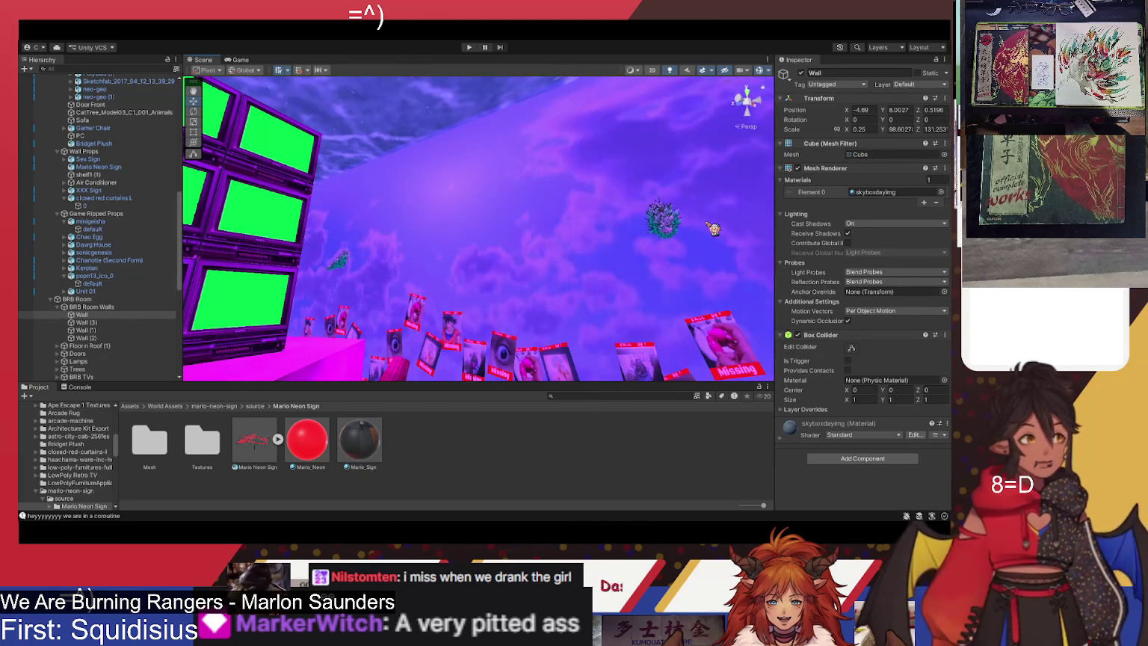
mouse_move(615, 249)
mouse_down()
mouse_move(533, 166)
mouse_move(456, 190)
mouse_up()
Select the Starting Soon Roof and orbit around it to view its settings
click(530, 176)
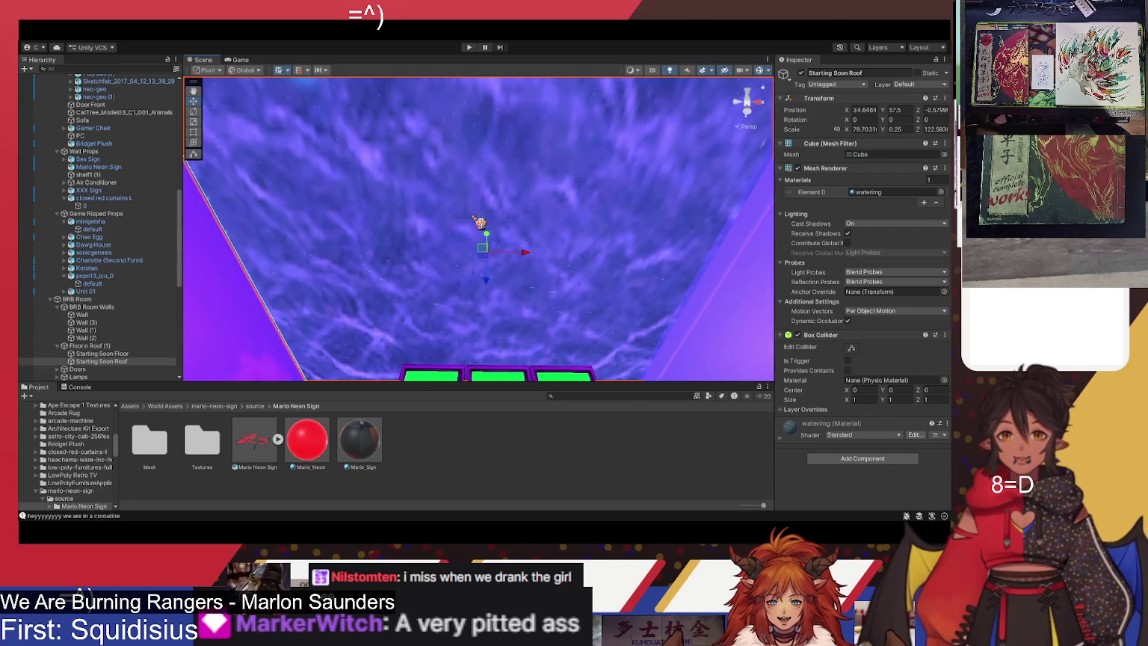
mouse_move(477, 209)
mouse_down()
mouse_move(521, 193)
mouse_move(478, 228)
mouse_move(478, 402)
mouse_move(533, 289)
mouse_move(504, 180)
mouse_move(483, 143)
mouse_up()
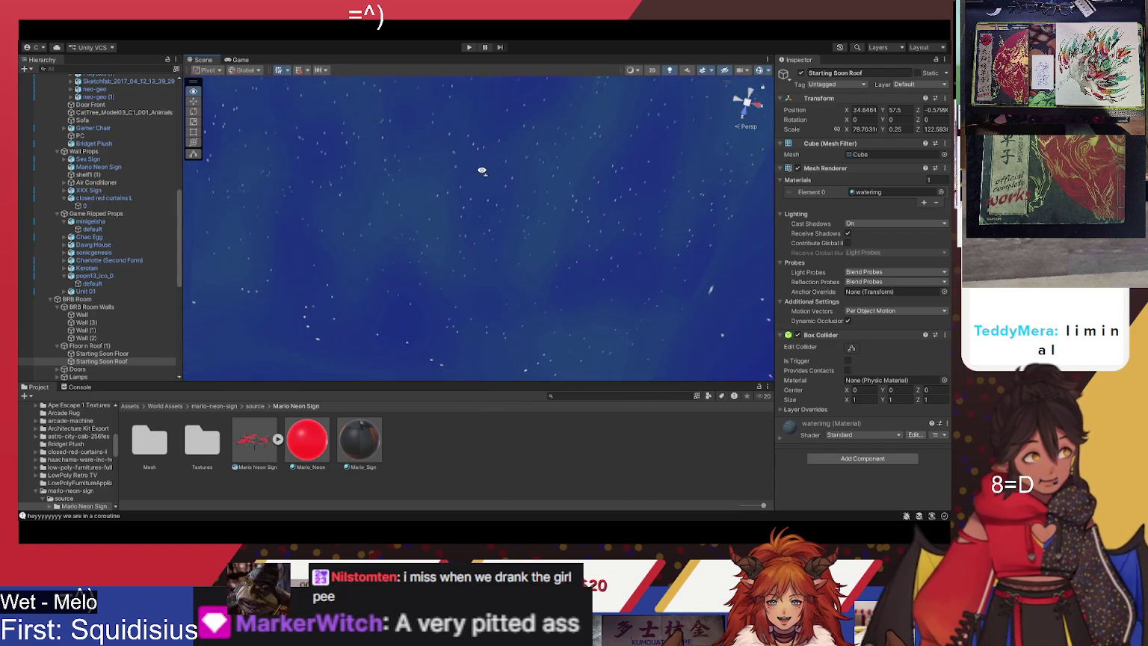
mouse_move(472, 329)
mouse_down()
mouse_move(508, 256)
mouse_move(449, 221)
mouse_up()
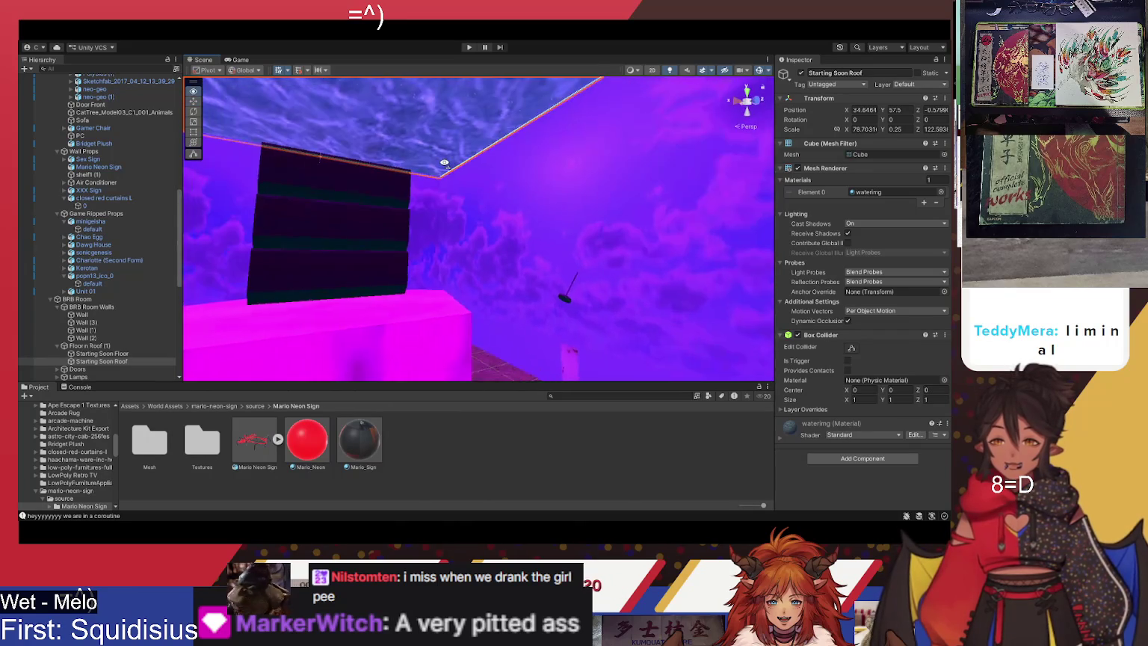
mouse_move(354, 148)
mouse_down()
mouse_move(410, 186)
mouse_move(379, 203)
mouse_move(567, 208)
mouse_move(553, 200)
mouse_move(606, 187)
mouse_move(618, 165)
mouse_move(635, 163)
mouse_up()
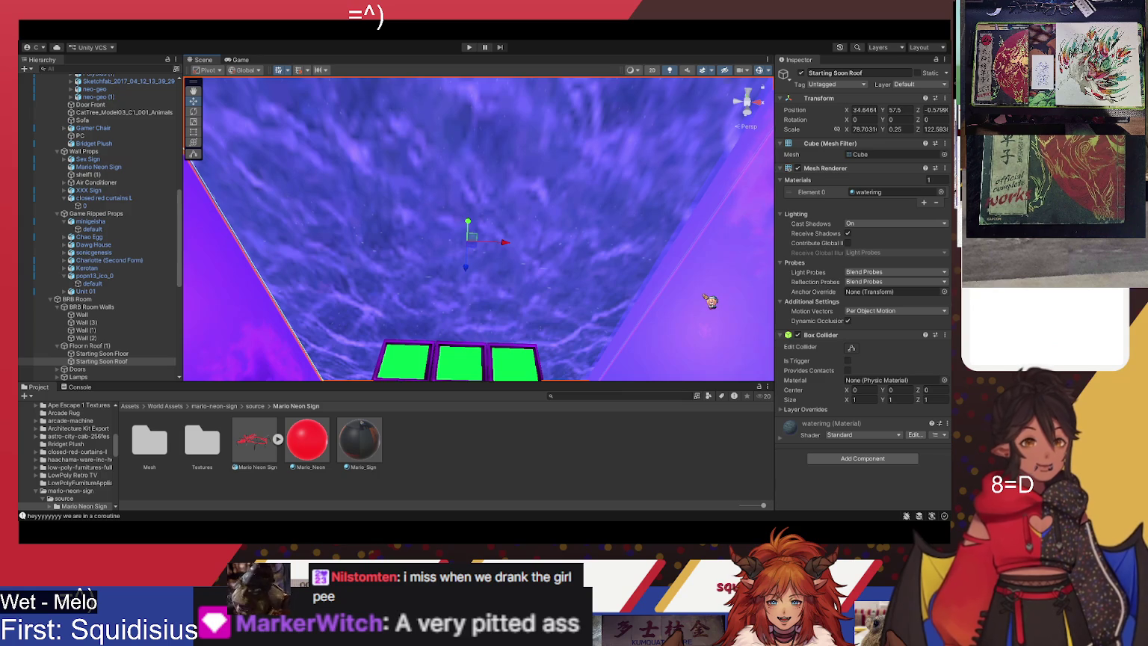
Bring the view down from the watery ceiling to the green-screen TV wall
mouse_move(531, 280)
mouse_down()
mouse_move(583, 404)
mouse_move(511, 369)
mouse_up()
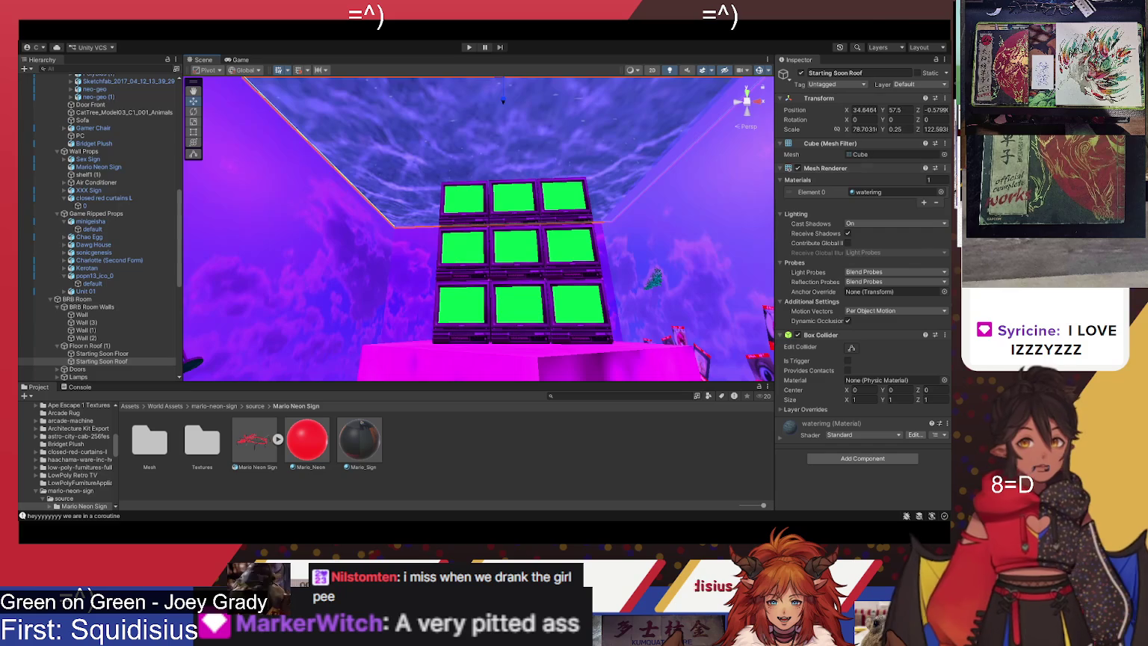
mouse_move(503, 101)
mouse_down()
mouse_move(554, 277)
mouse_move(568, 243)
mouse_up()
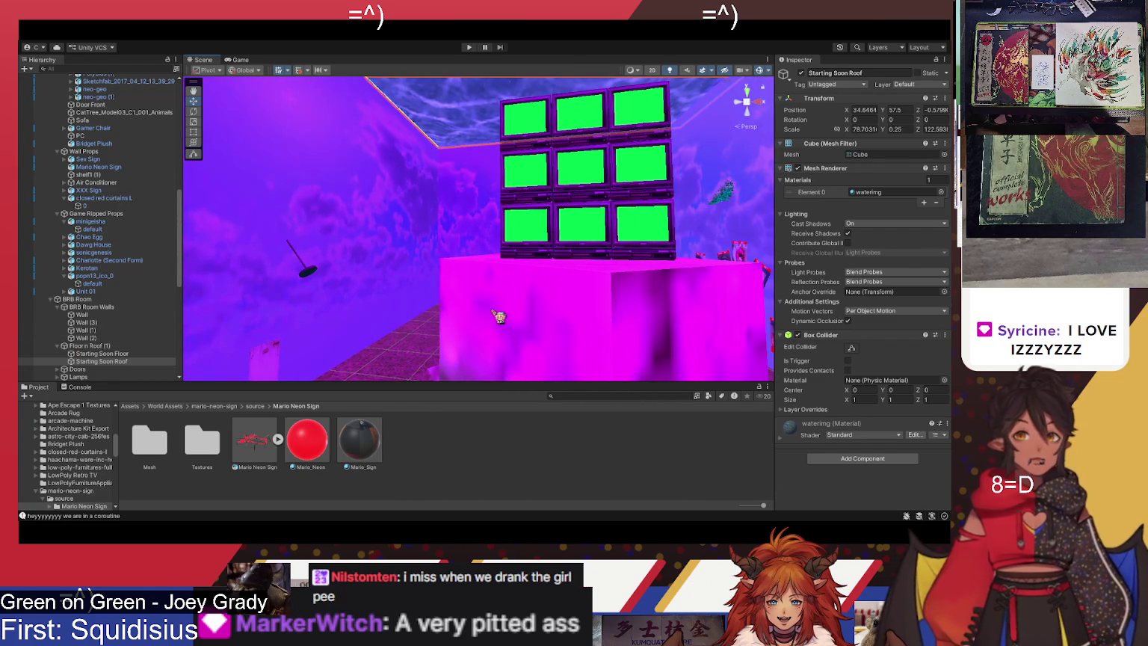
Select the Main Camera in the Hierarchy and deactivate it
mouse_move(626, 267)
mouse_down()
mouse_move(630, 223)
mouse_move(625, 249)
mouse_move(615, 226)
mouse_move(621, 252)
mouse_move(648, 234)
mouse_up()
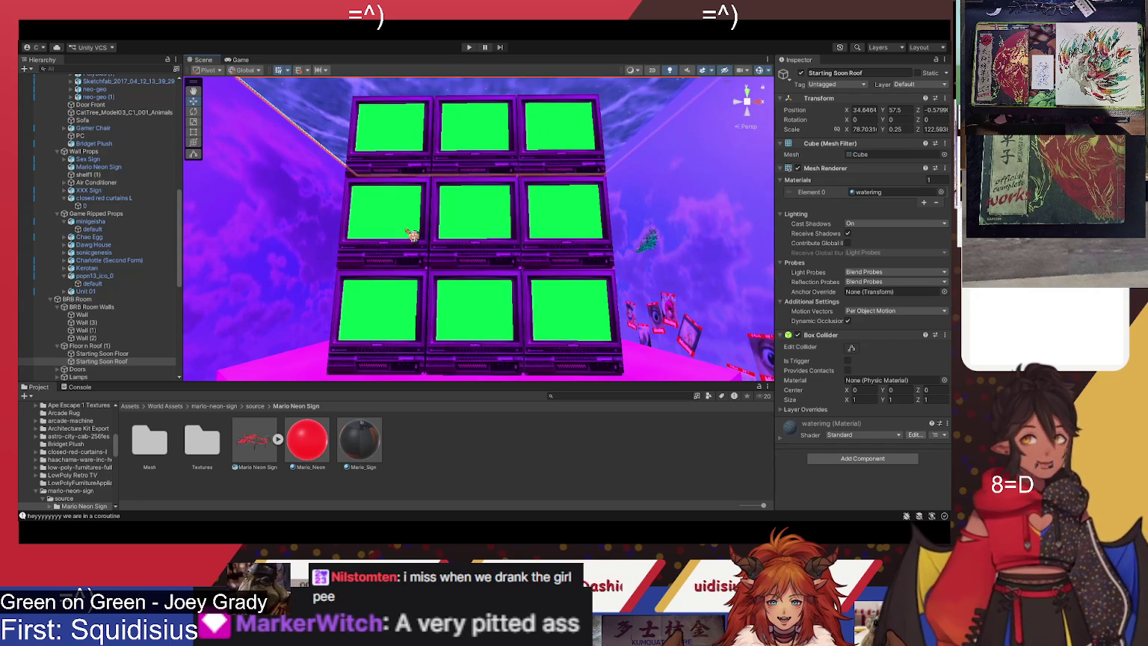
scroll(103, 99, up, 10)
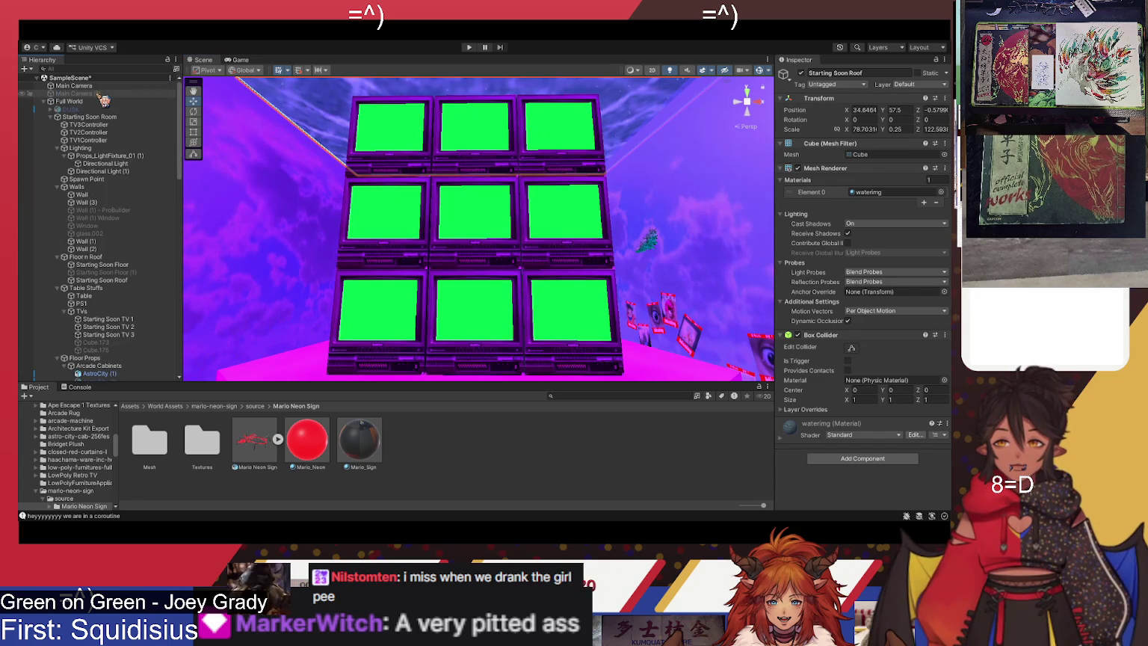
click(99, 94)
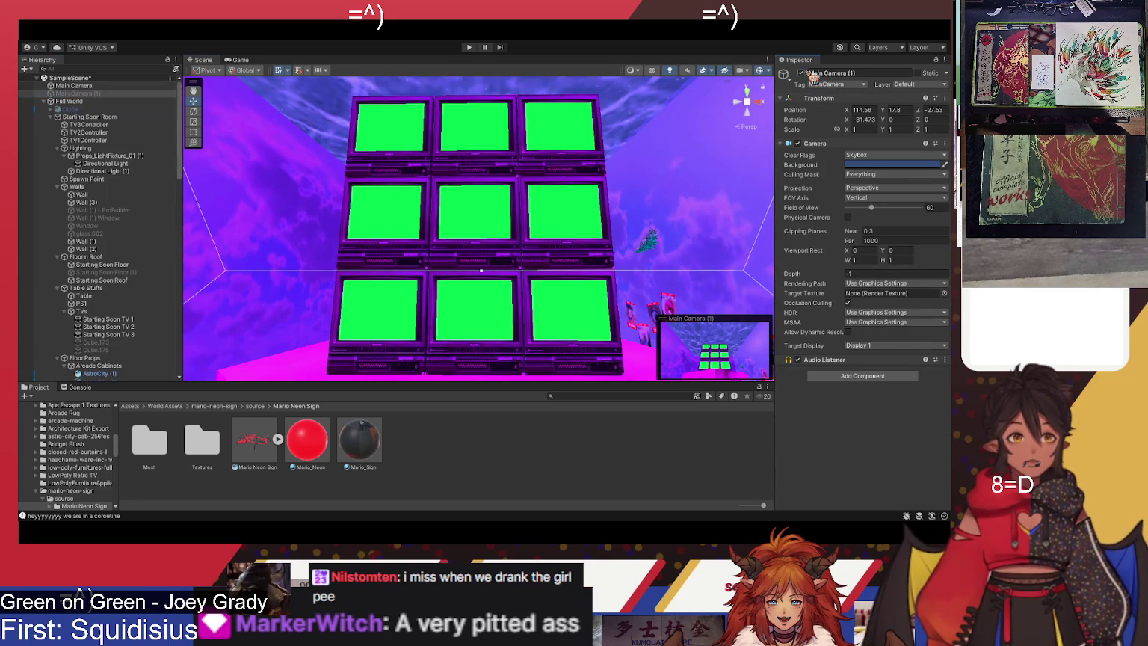
click(74, 86)
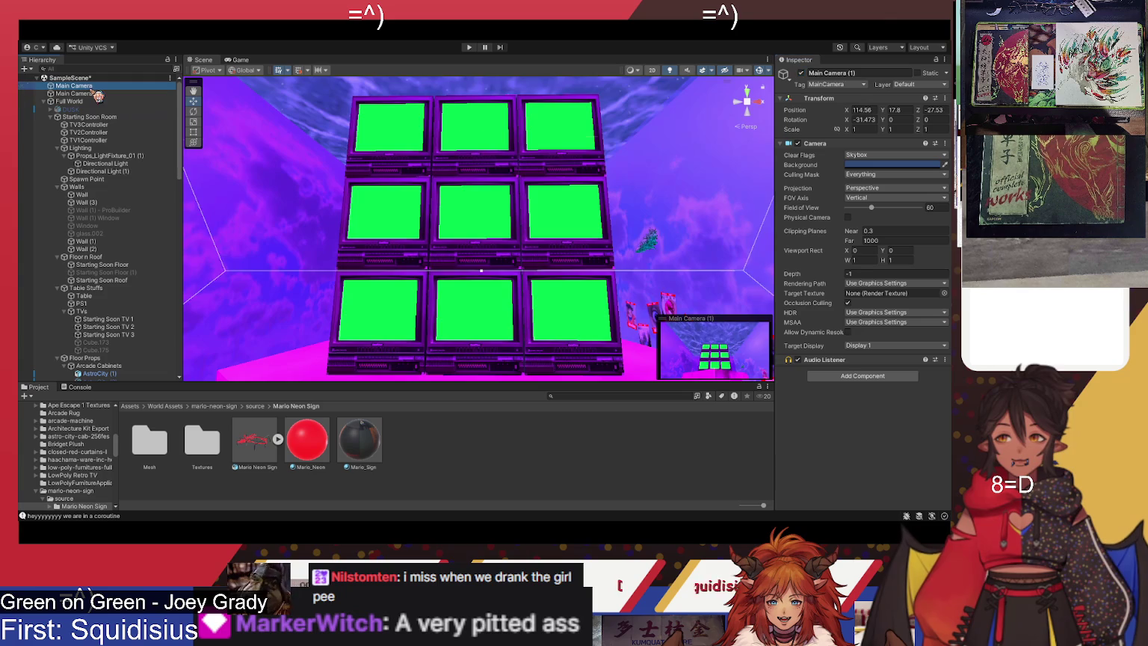
click(802, 73)
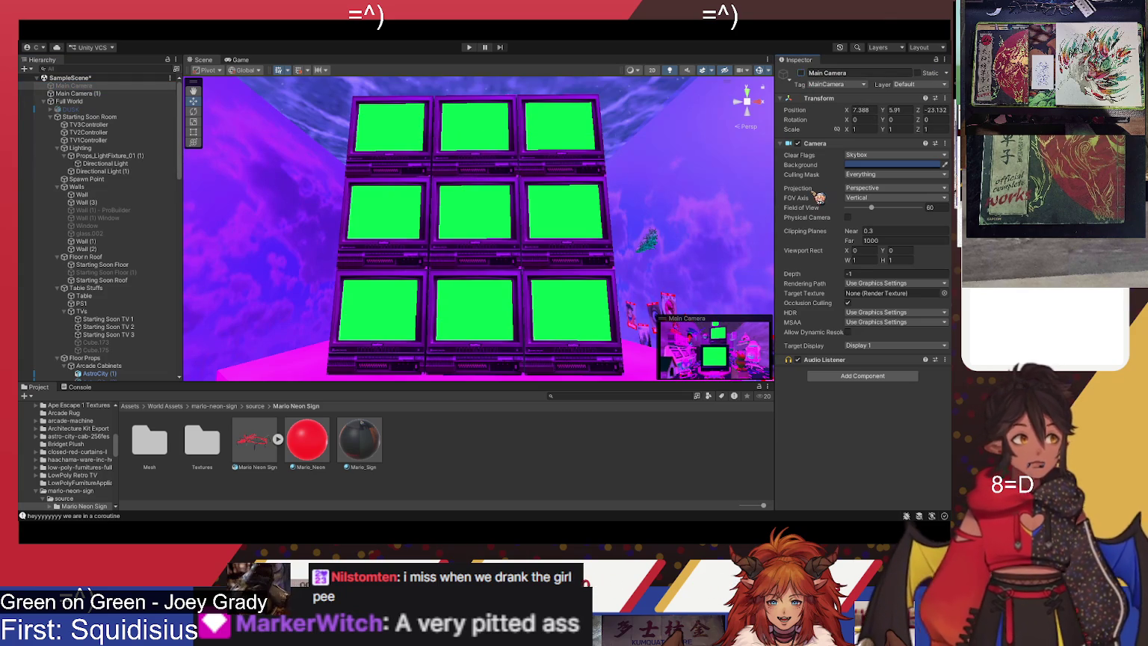
Orbit across the green TV wall and table toward the floating Missing posters
mouse_move(472, 229)
mouse_down()
mouse_move(496, 232)
mouse_move(483, 226)
mouse_up()
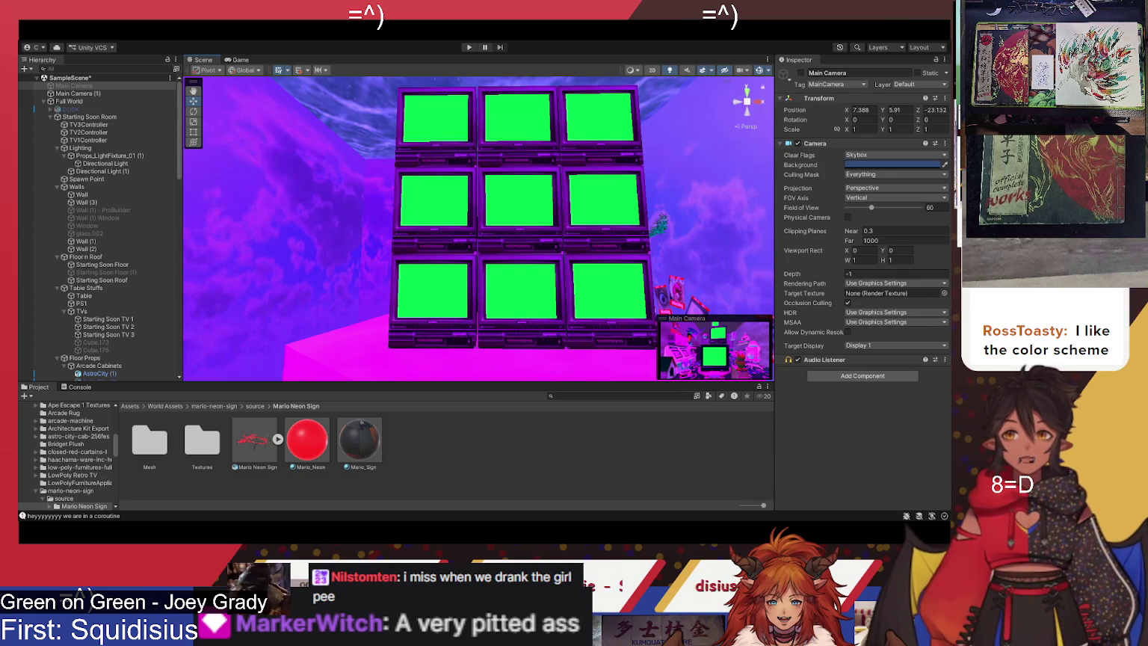
mouse_move(598, 185)
mouse_down()
mouse_move(615, 222)
mouse_move(562, 164)
mouse_move(589, 190)
mouse_up()
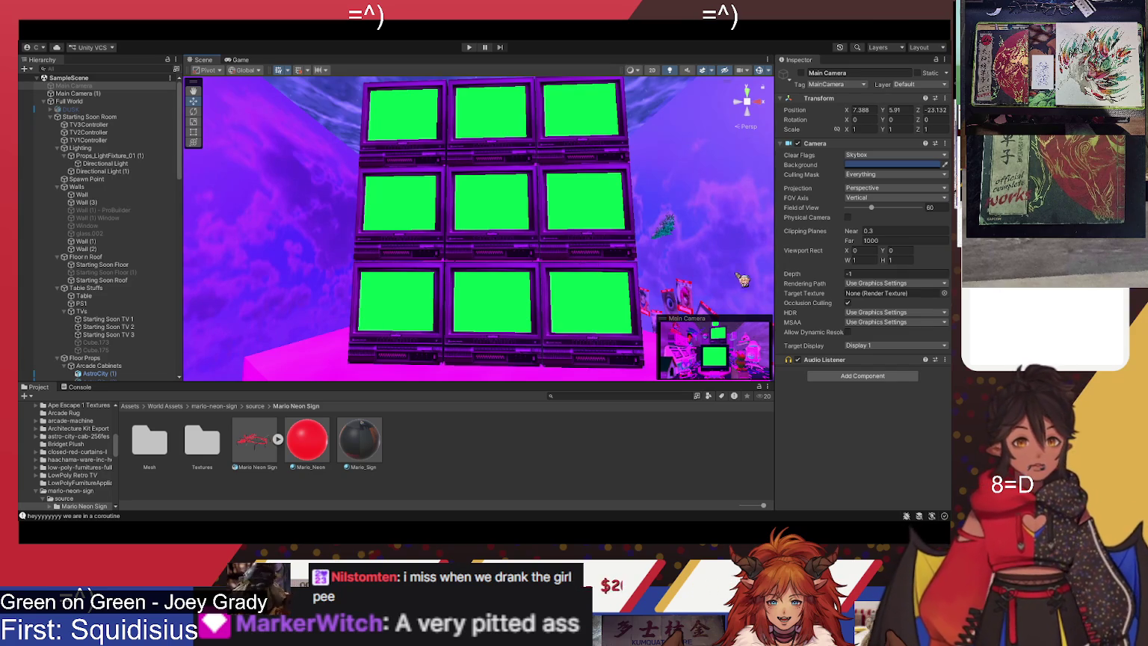
mouse_move(650, 256)
mouse_down()
mouse_move(484, 259)
mouse_move(563, 267)
mouse_move(569, 293)
mouse_move(521, 234)
mouse_move(536, 263)
mouse_move(576, 289)
mouse_move(521, 303)
mouse_move(442, 259)
mouse_move(465, 242)
mouse_move(541, 235)
mouse_move(466, 218)
mouse_move(442, 183)
mouse_move(453, 186)
mouse_up()
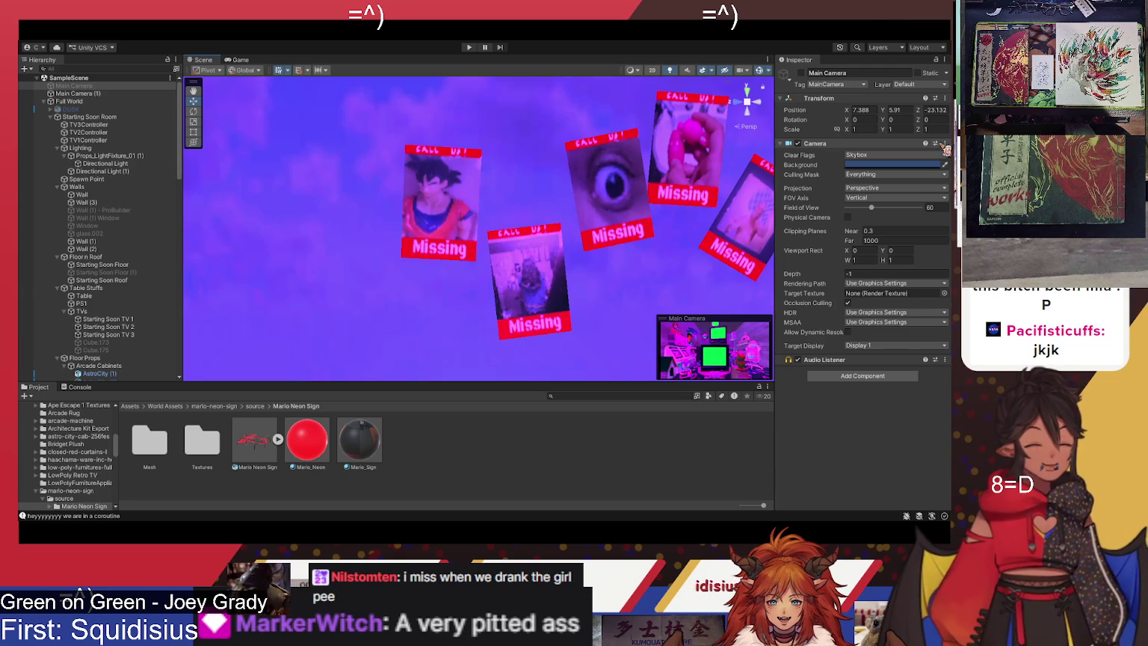
Orbit in on the Missing posters and select the lower middle one, Poster_Missing_Variant_1 (22)
mouse_move(525, 247)
mouse_down()
mouse_move(468, 247)
mouse_move(486, 249)
mouse_move(486, 238)
mouse_up()
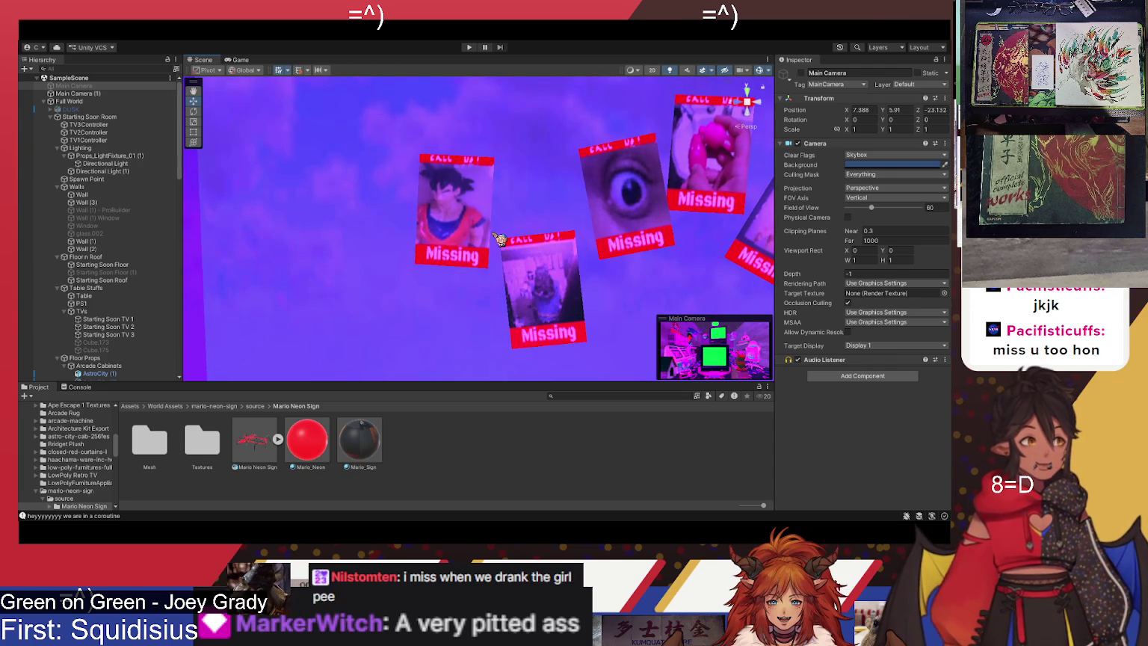
mouse_move(500, 237)
mouse_down()
mouse_move(487, 223)
mouse_move(498, 217)
mouse_up()
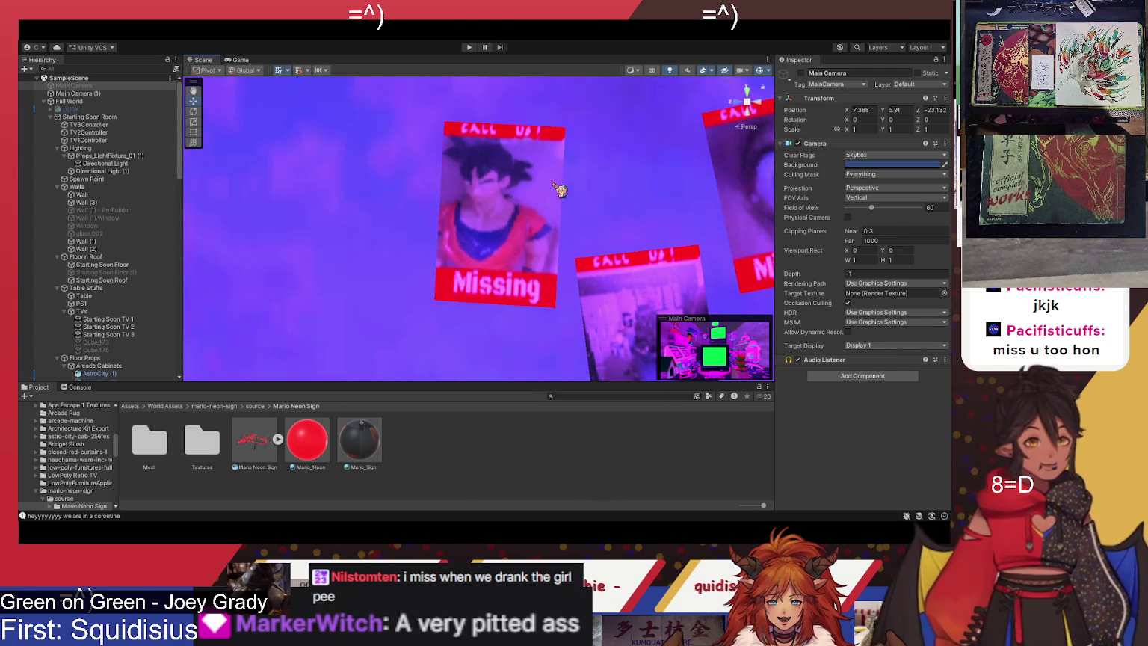
mouse_move(531, 235)
mouse_down()
mouse_move(526, 289)
mouse_move(514, 291)
mouse_move(523, 262)
mouse_up()
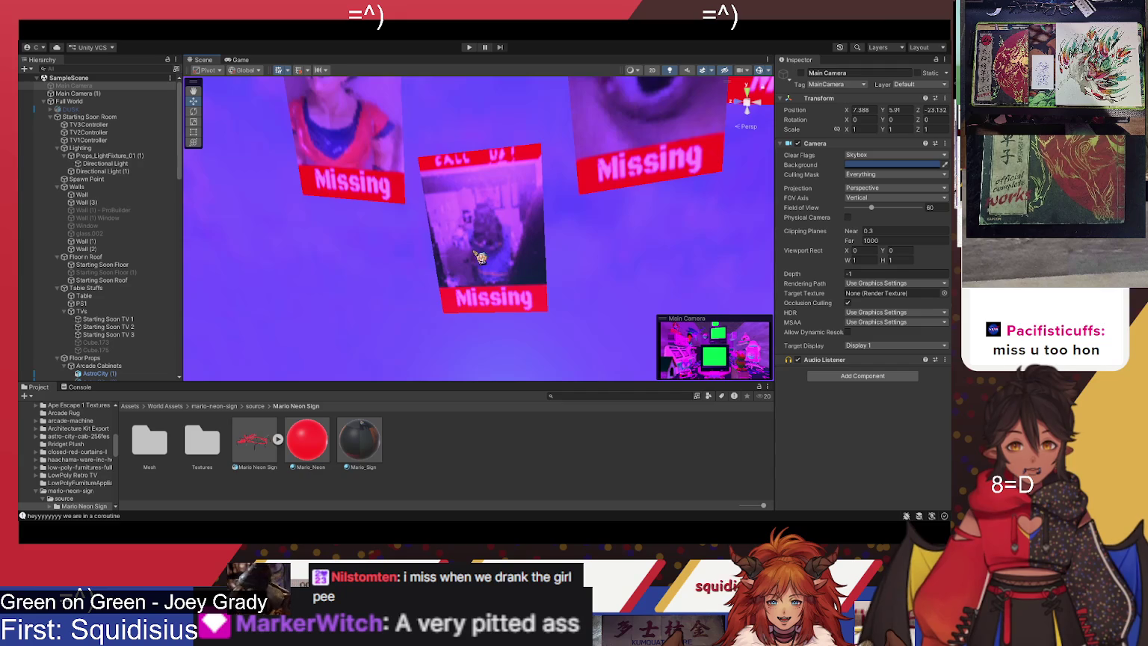
mouse_move(484, 247)
mouse_down()
mouse_move(489, 263)
mouse_move(496, 198)
mouse_move(499, 256)
mouse_up()
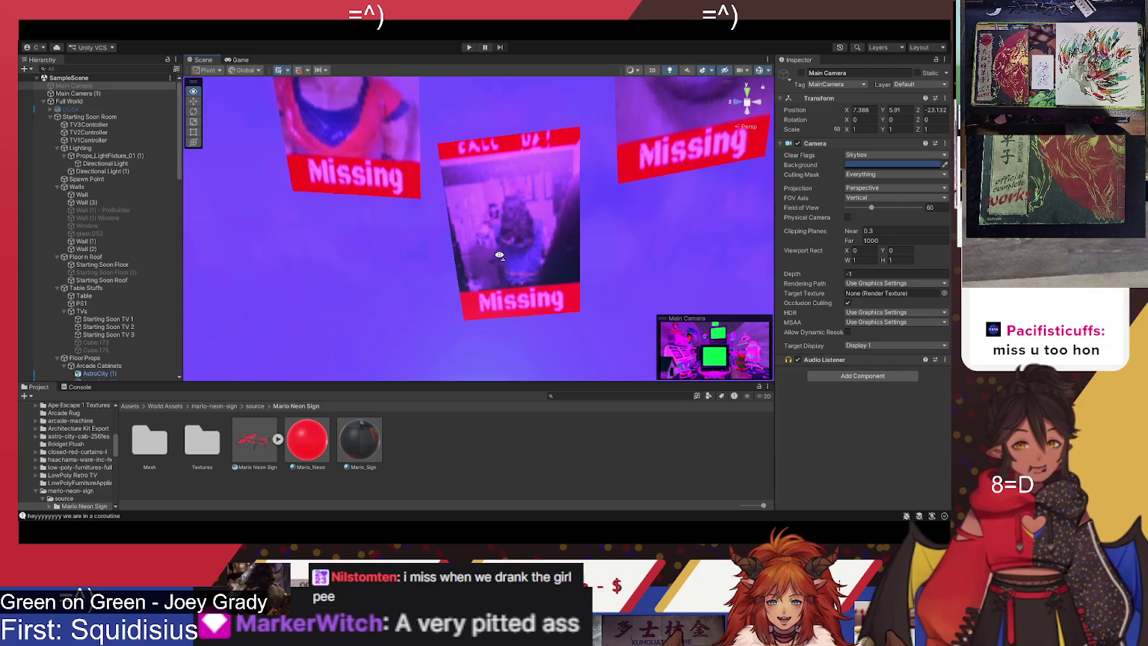
click(516, 241)
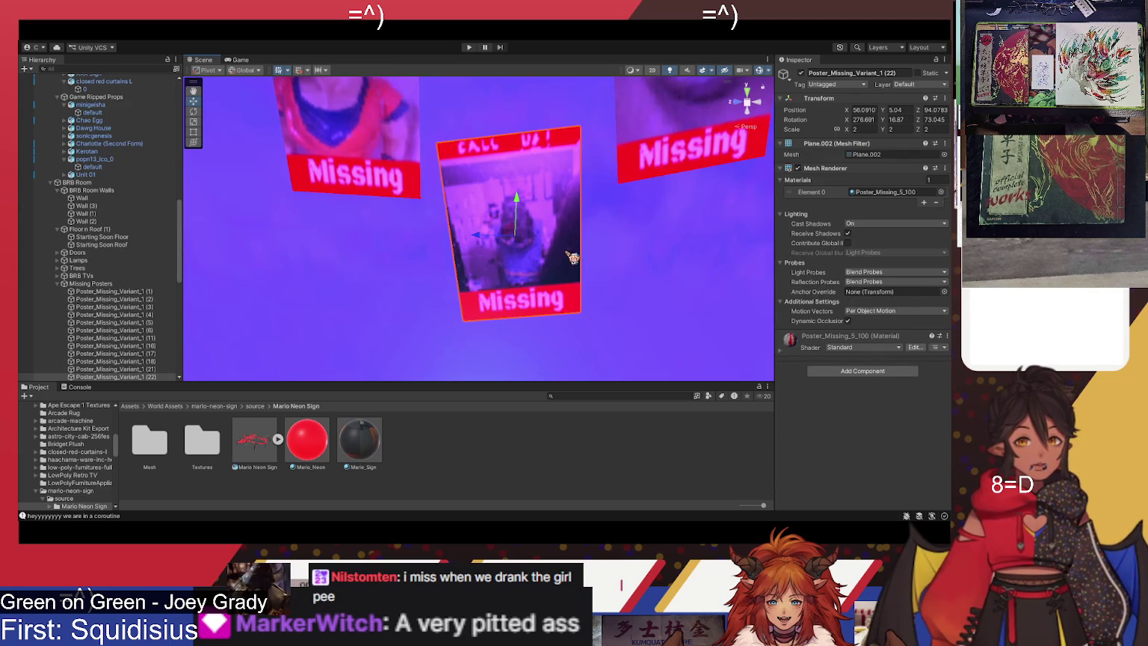
Select Wall (3) behind the posters and back the view away from them
drag(572, 258, 564, 263)
click(622, 237)
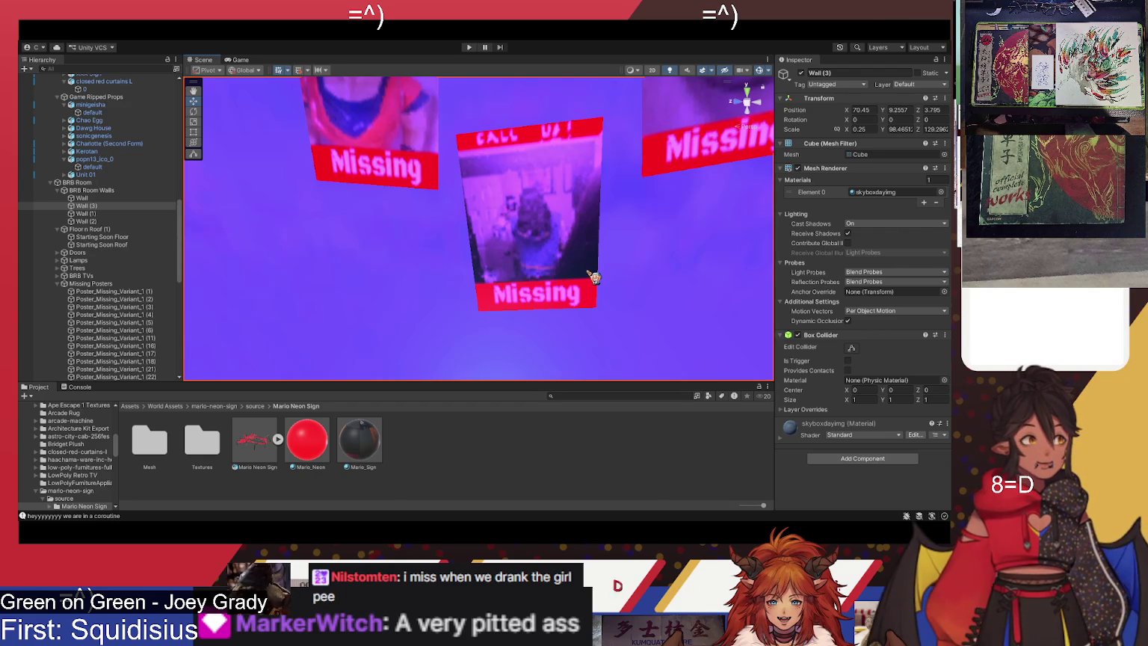
mouse_move(608, 276)
mouse_down()
mouse_move(601, 258)
mouse_move(622, 251)
mouse_move(598, 234)
mouse_move(572, 174)
mouse_move(610, 186)
mouse_move(630, 174)
mouse_move(589, 154)
mouse_move(627, 186)
mouse_move(623, 223)
mouse_move(612, 228)
mouse_move(587, 205)
mouse_move(621, 211)
mouse_move(607, 232)
mouse_move(676, 224)
mouse_move(719, 235)
mouse_move(368, 262)
mouse_move(585, 205)
mouse_move(390, 228)
mouse_move(401, 225)
mouse_up()
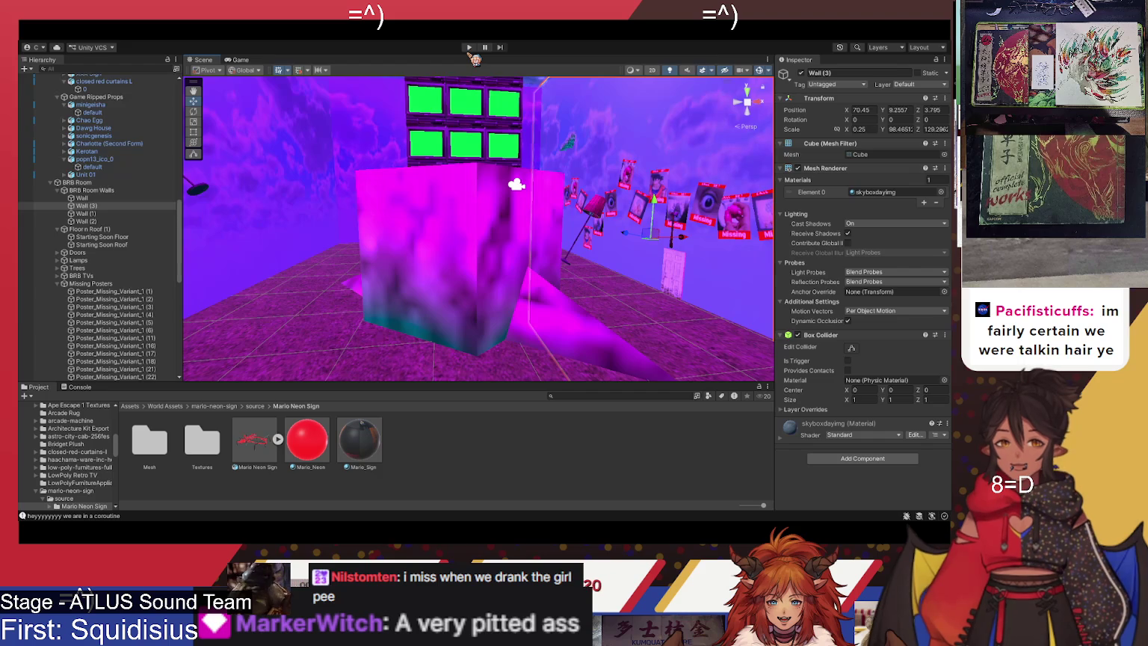
Start Play mode, check the Game view, then return to the Scene view
click(470, 47)
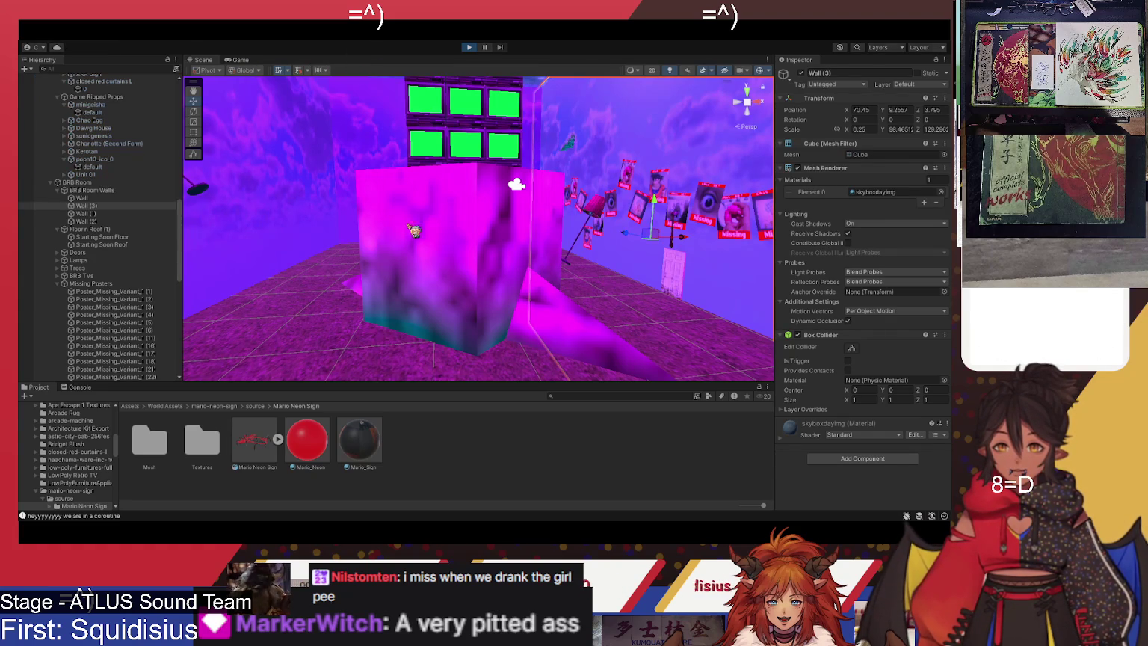
key(ctrl+2)
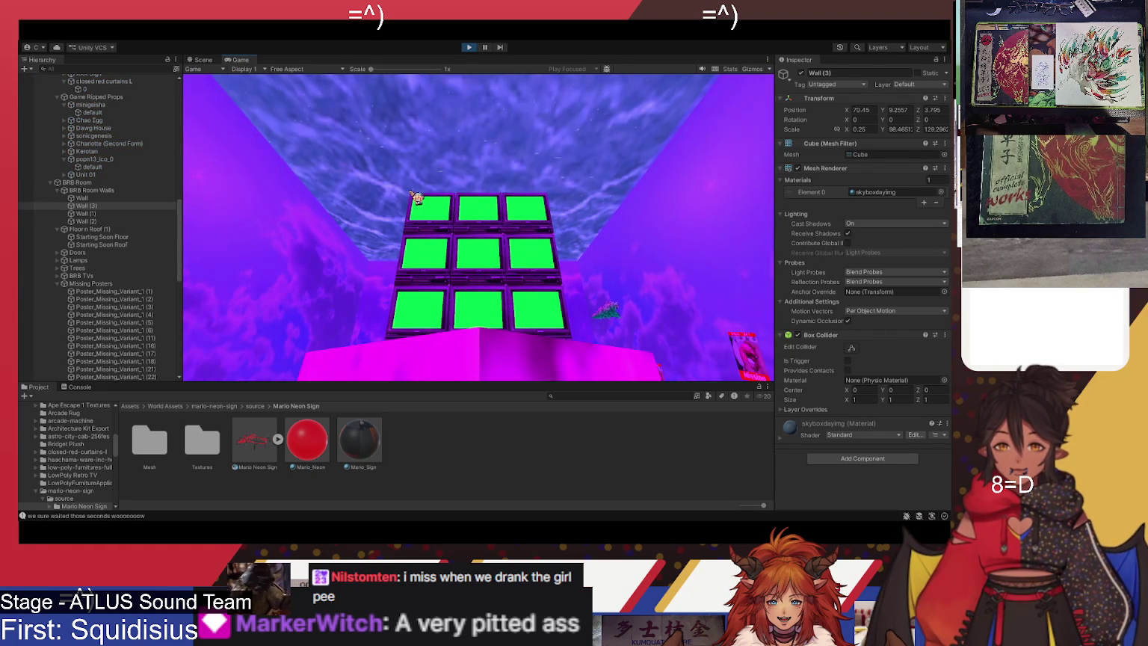
click(214, 60)
drag(221, 165, 425, 135)
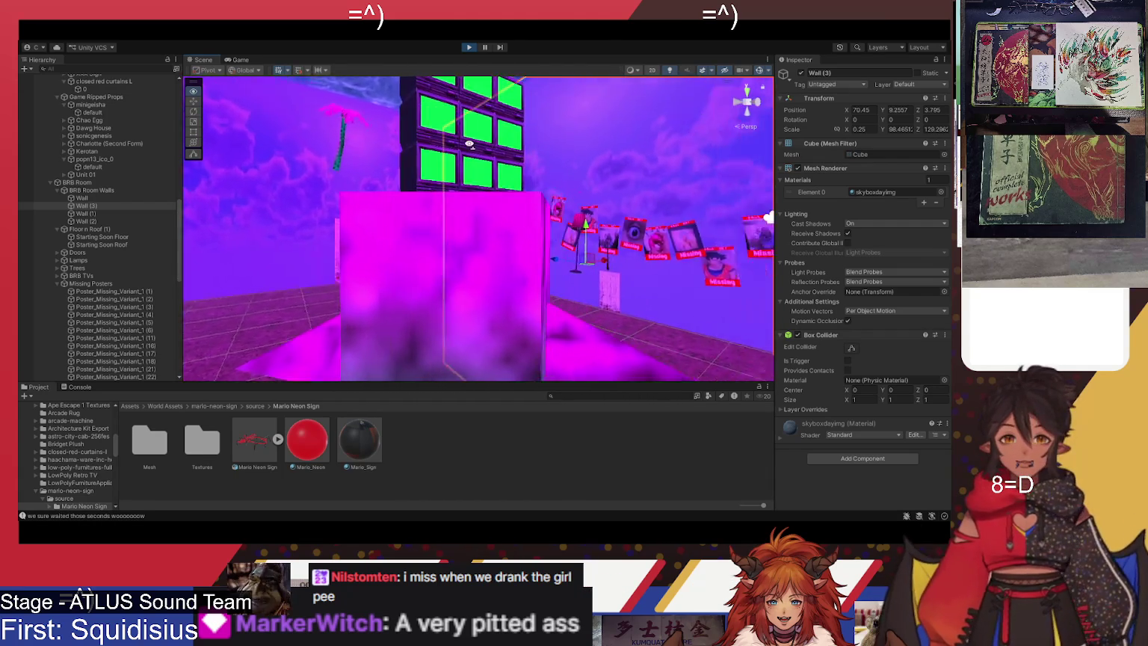
Tour the TV wall, lamp, sink and posters, then select Hallway 2's purple metal wall
mouse_move(477, 125)
mouse_down()
mouse_move(464, 102)
mouse_move(409, 77)
mouse_up()
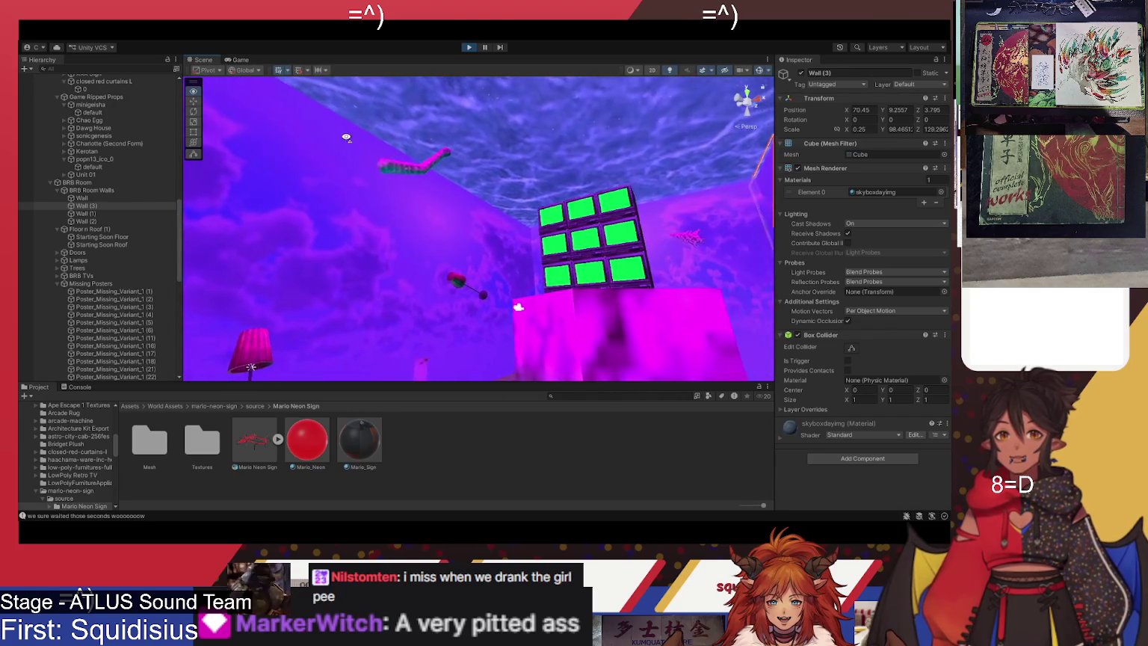
drag(341, 151, 193, 174)
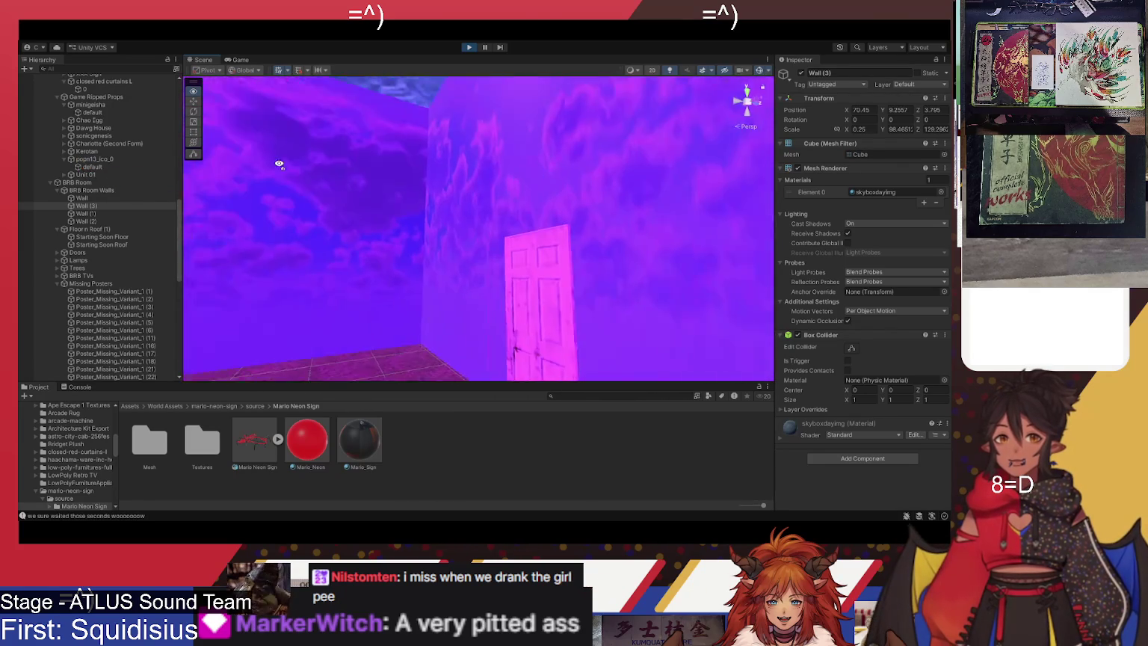
mouse_move(168, 213)
mouse_down()
mouse_move(391, 213)
mouse_move(447, 190)
mouse_up()
drag(398, 246, 469, 214)
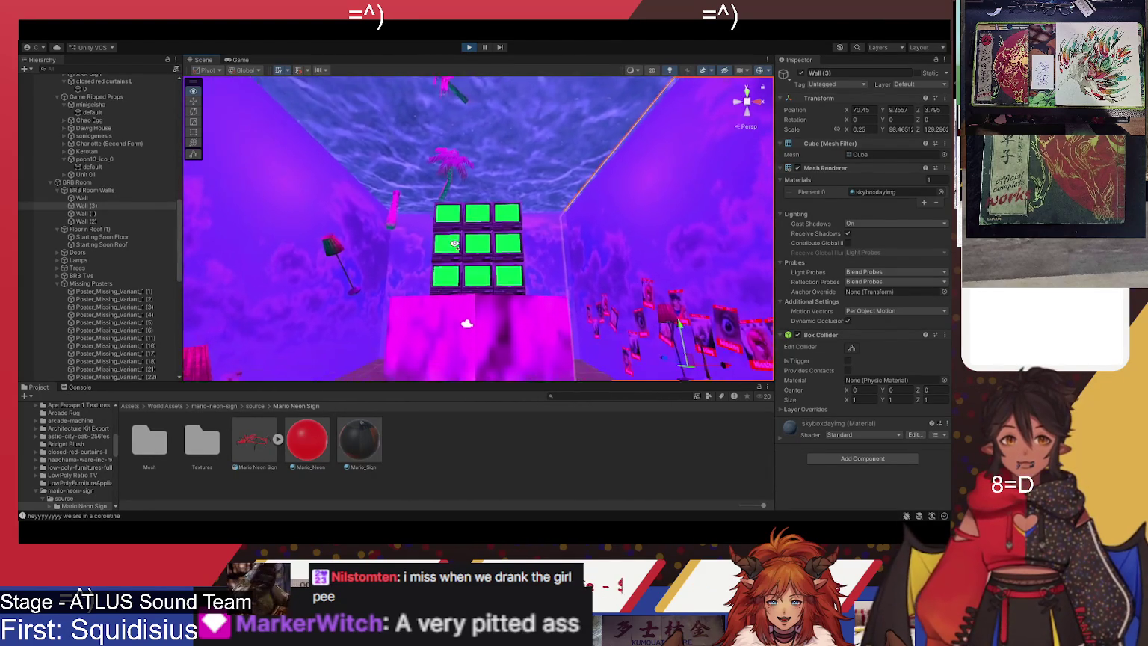
drag(480, 263, 526, 321)
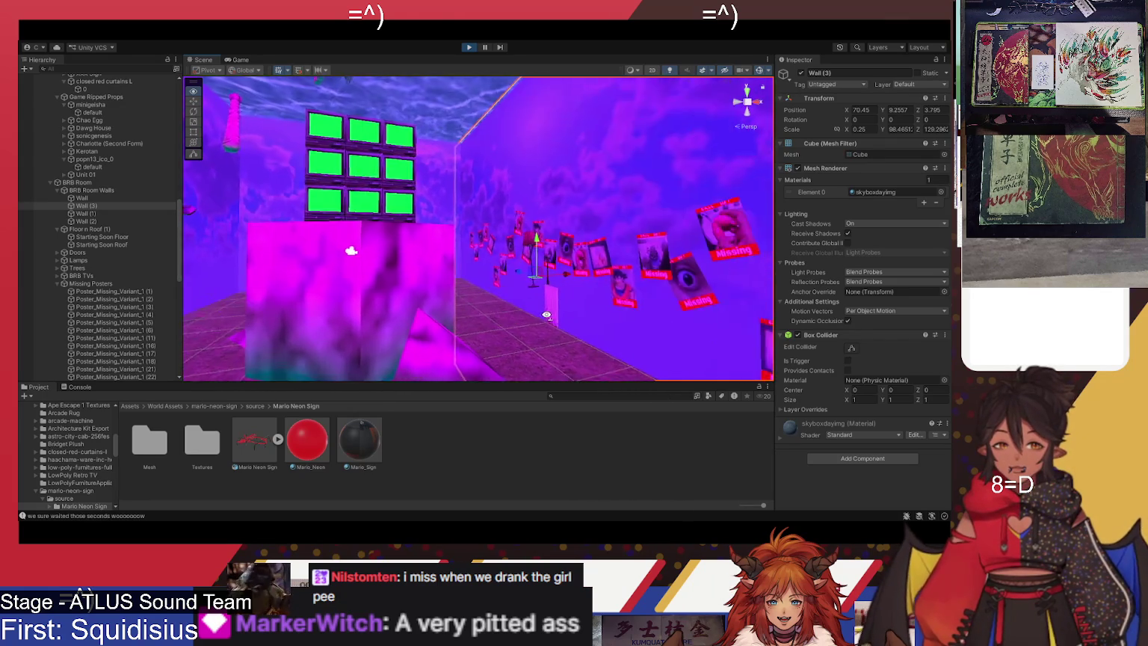
mouse_move(542, 226)
mouse_down()
mouse_move(562, 238)
mouse_move(541, 258)
mouse_up()
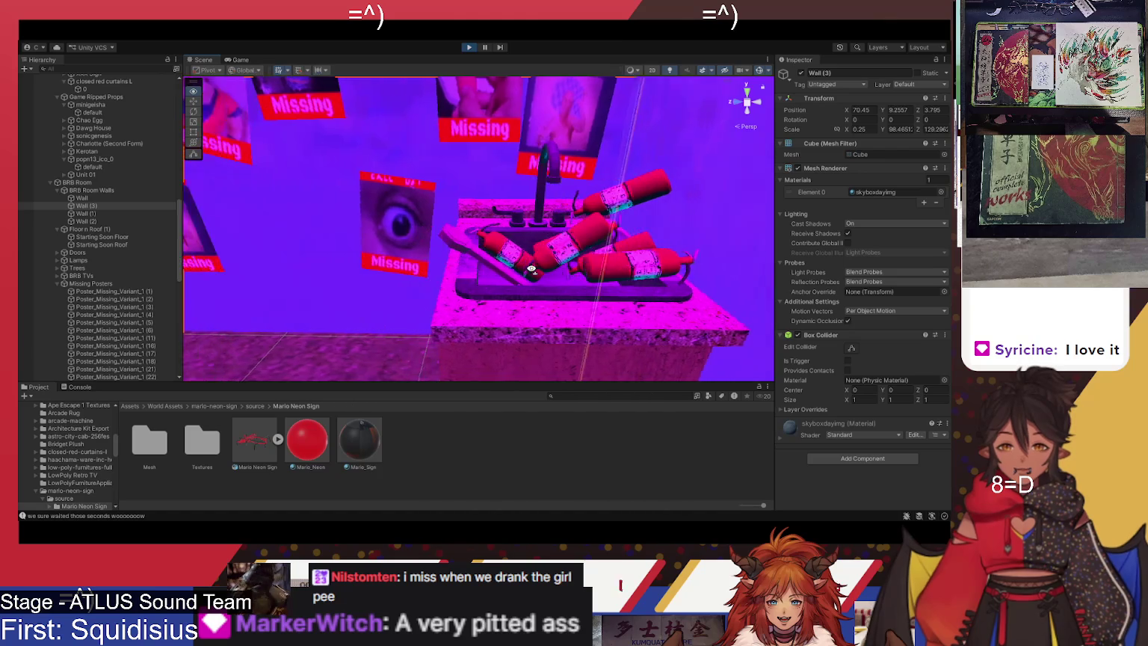
mouse_move(401, 214)
mouse_down()
mouse_move(322, 162)
mouse_move(44, 223)
mouse_move(381, 199)
mouse_move(365, 210)
mouse_up()
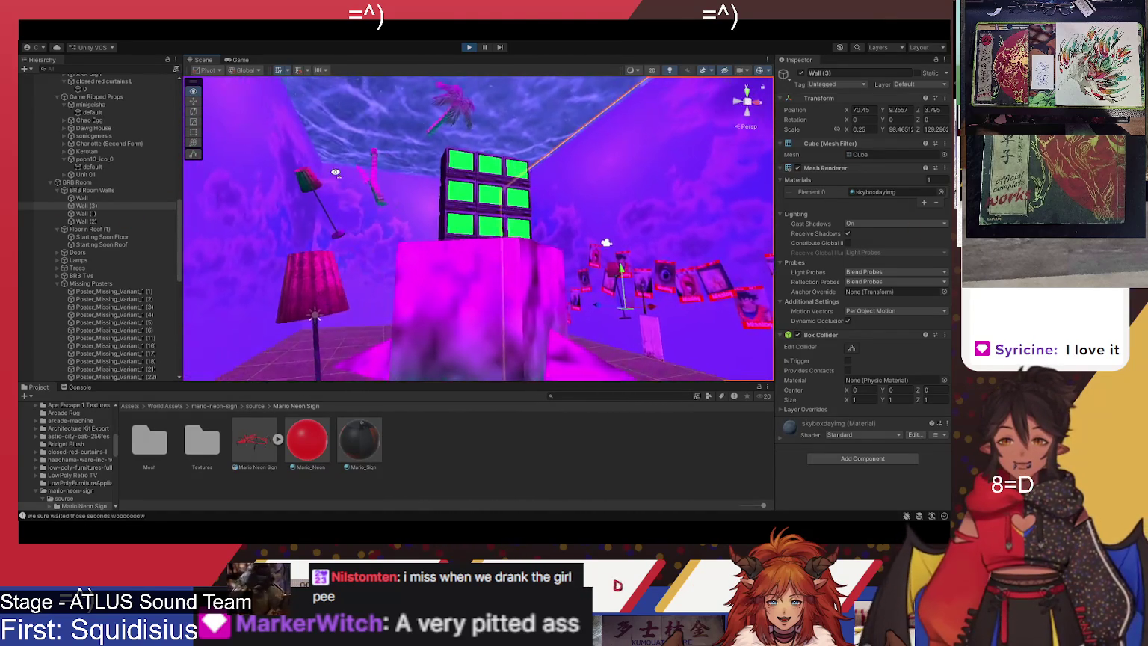
drag(393, 189, 452, 183)
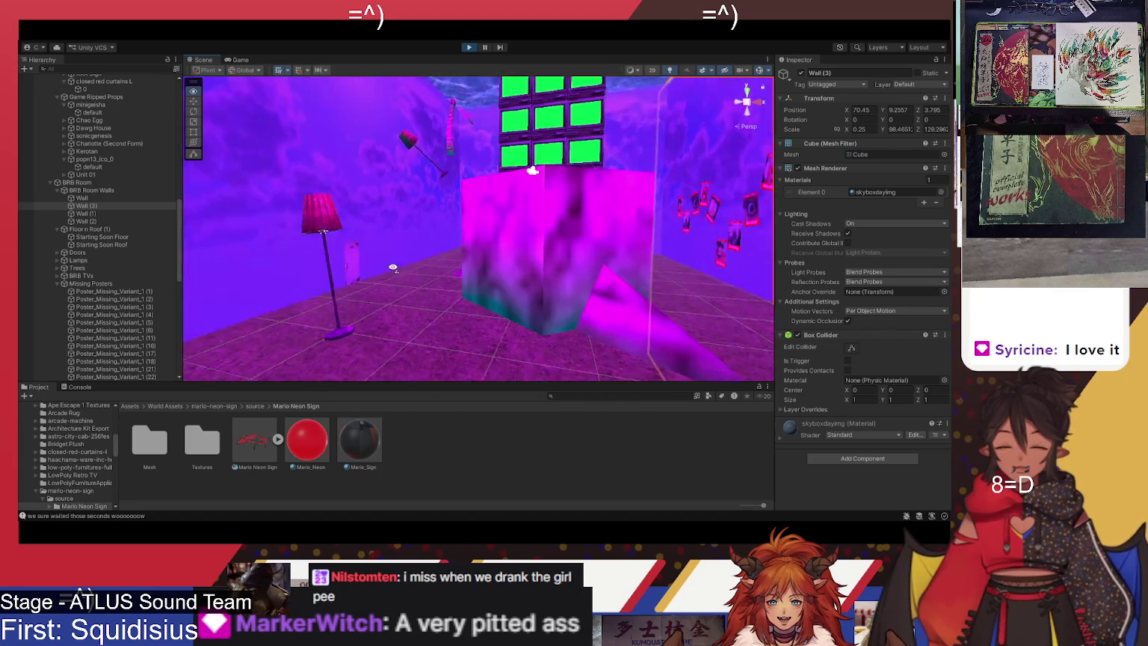
mouse_move(440, 275)
mouse_down()
mouse_move(441, 343)
mouse_move(323, 317)
mouse_move(315, 241)
mouse_move(354, 190)
mouse_move(296, 232)
mouse_move(176, 264)
mouse_up()
click(418, 239)
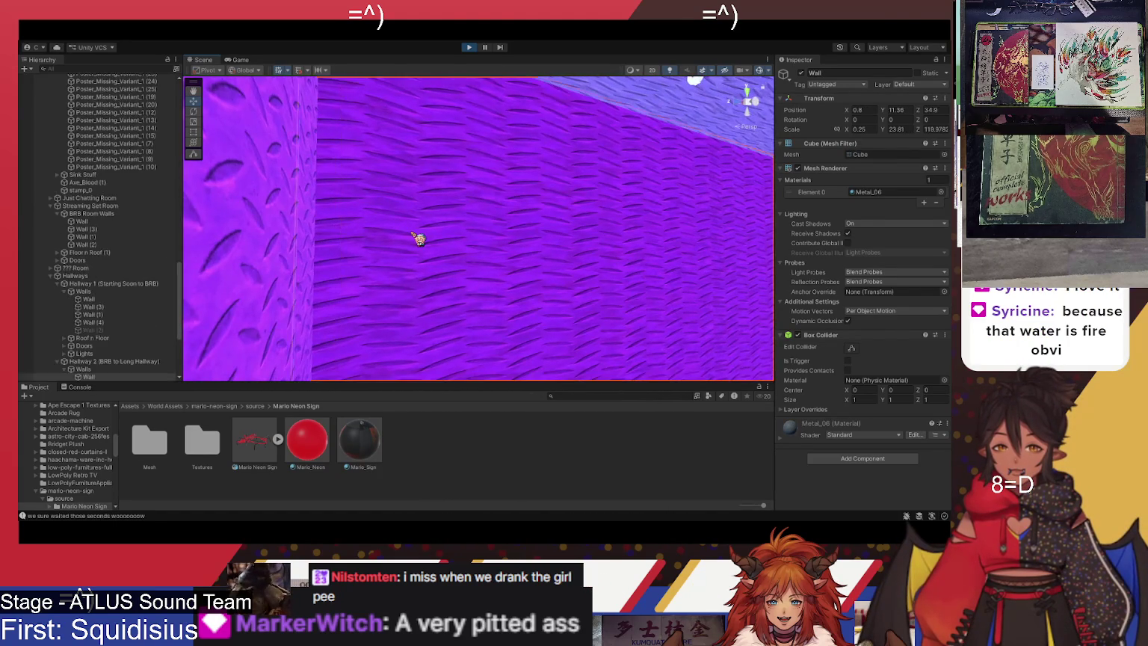
Orbit down from the metal hallway wall to the floor and poster table
drag(375, 255, 350, 336)
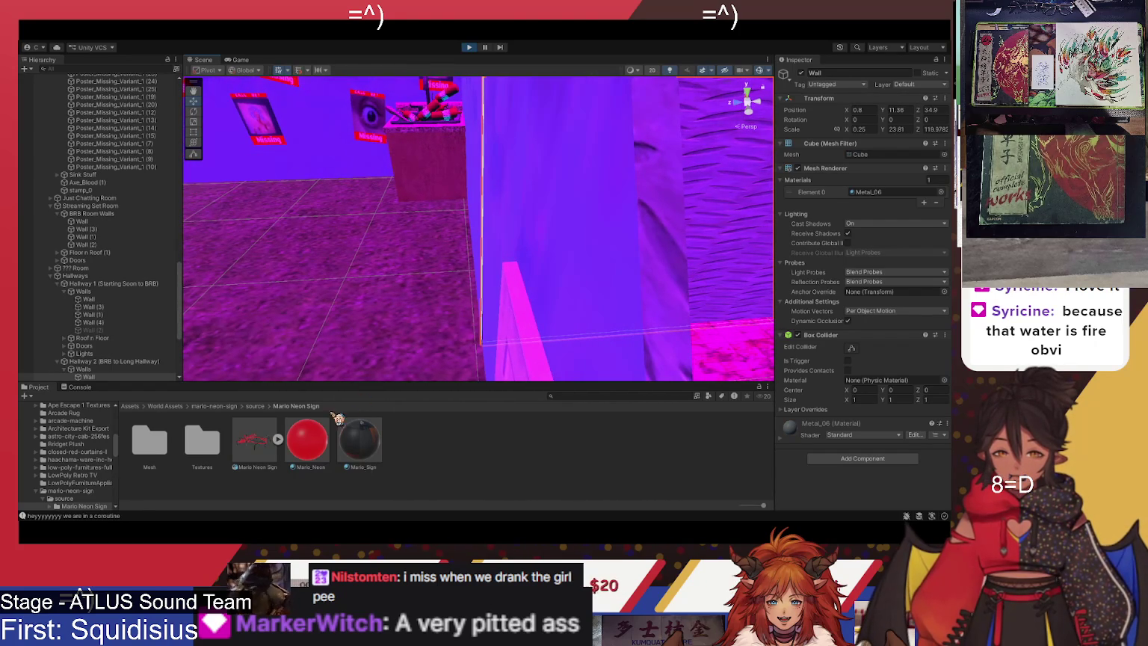